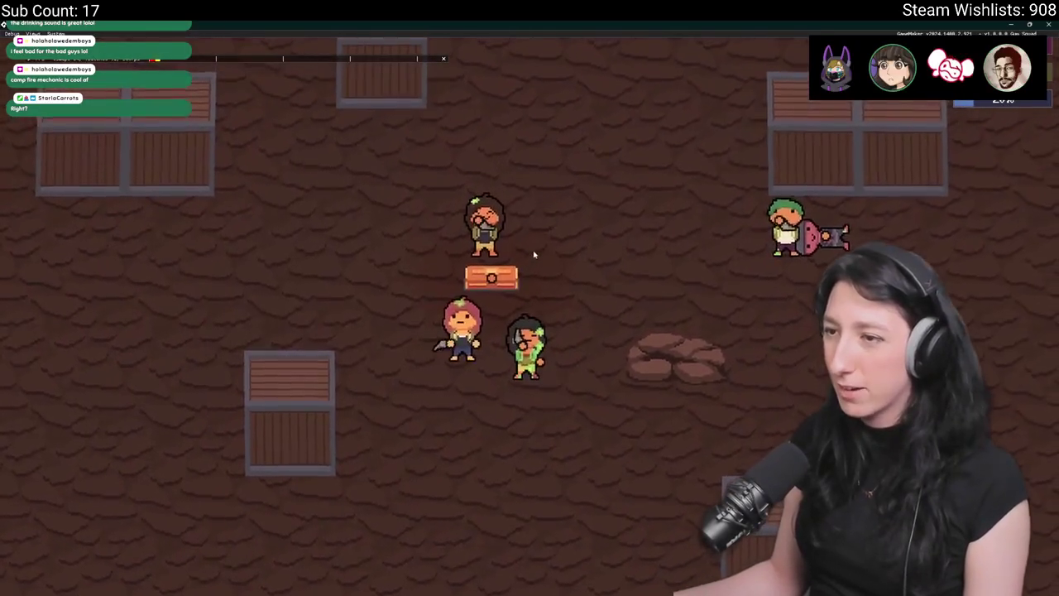
# - Walk the party around the cave, checking the inventory screen several times along the way
pyautogui.press('s')
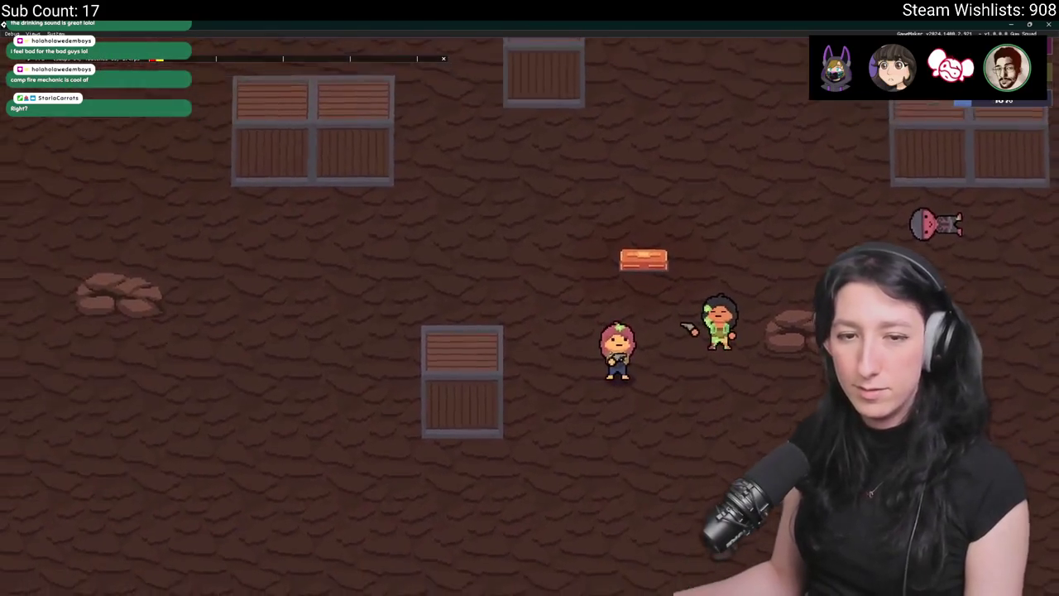
pyautogui.press('a')
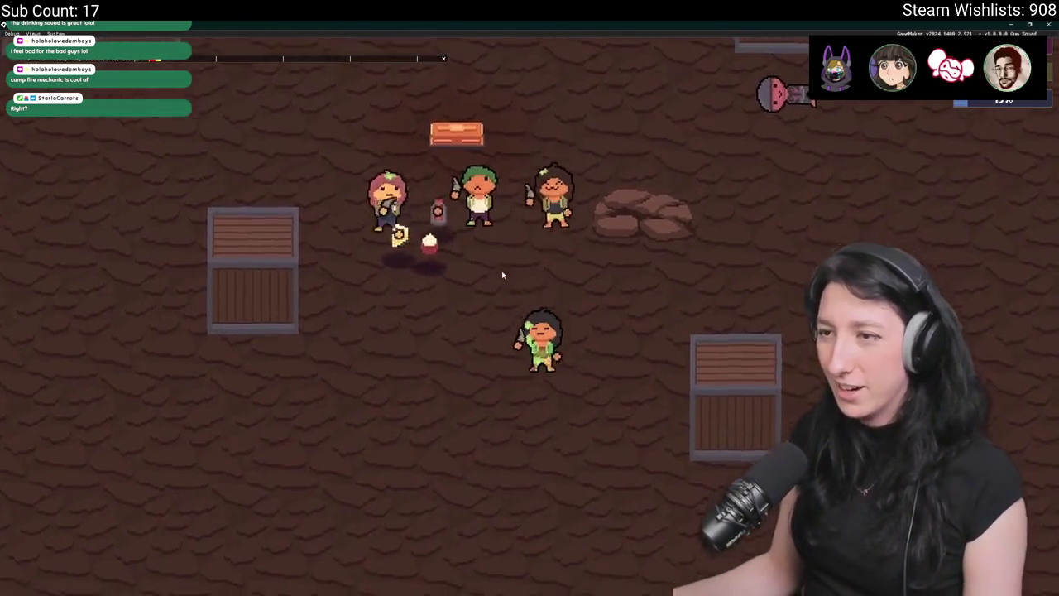
pyautogui.press('Tab')
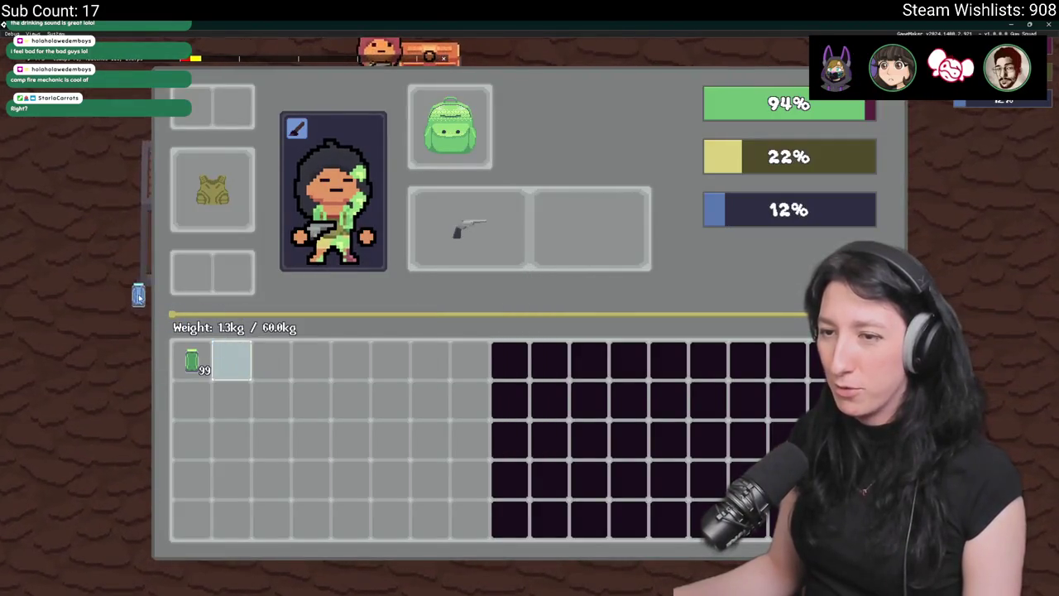
pyautogui.press('Tab')
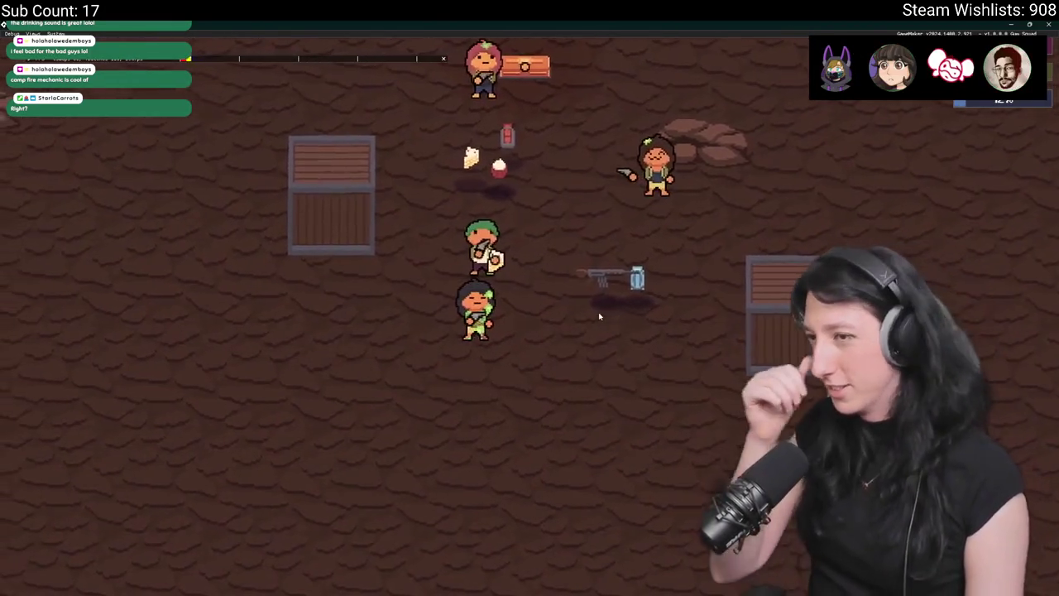
pyautogui.press('d')
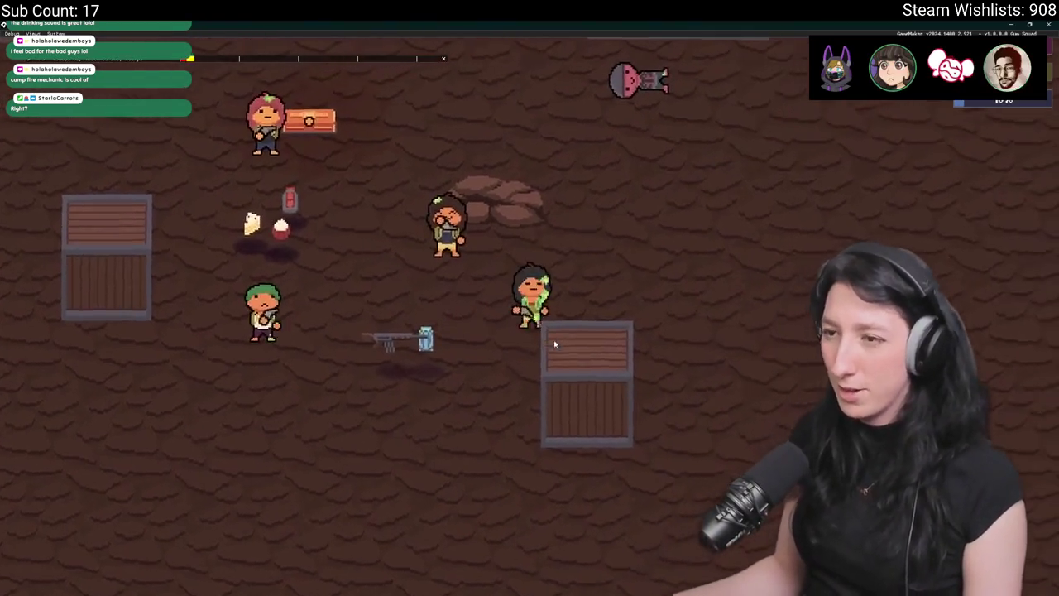
pyautogui.press('w')
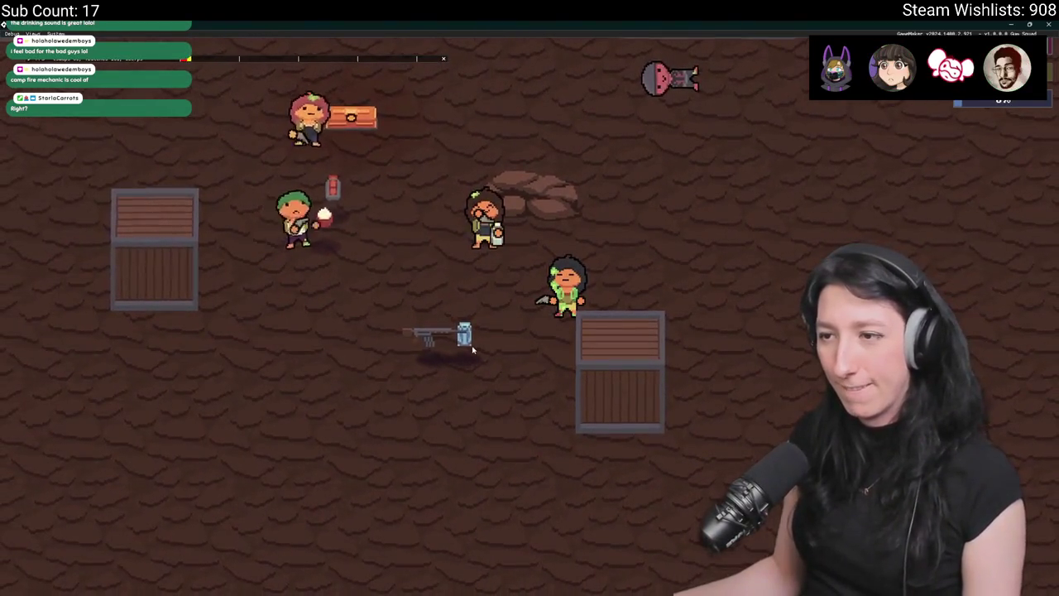
pyautogui.press('Tab')
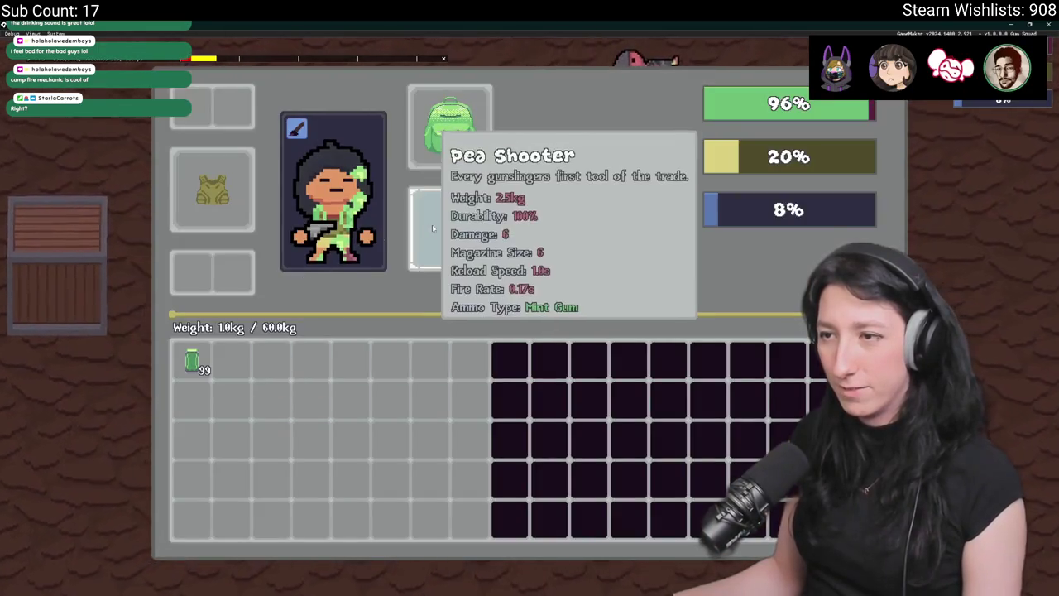
pyautogui.press('Tab')
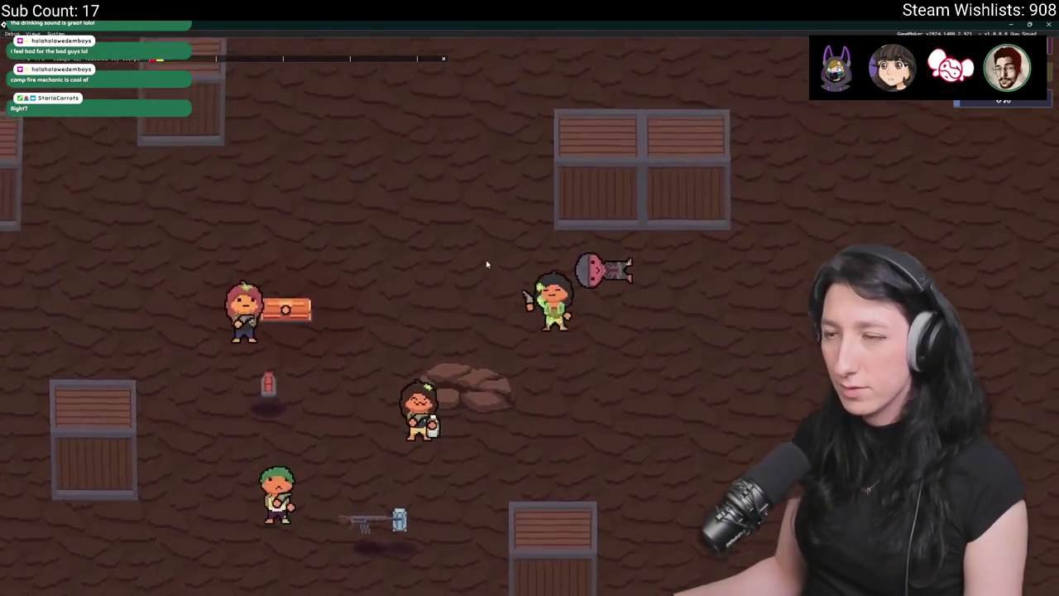
pyautogui.press('w')
pyautogui.press('a')
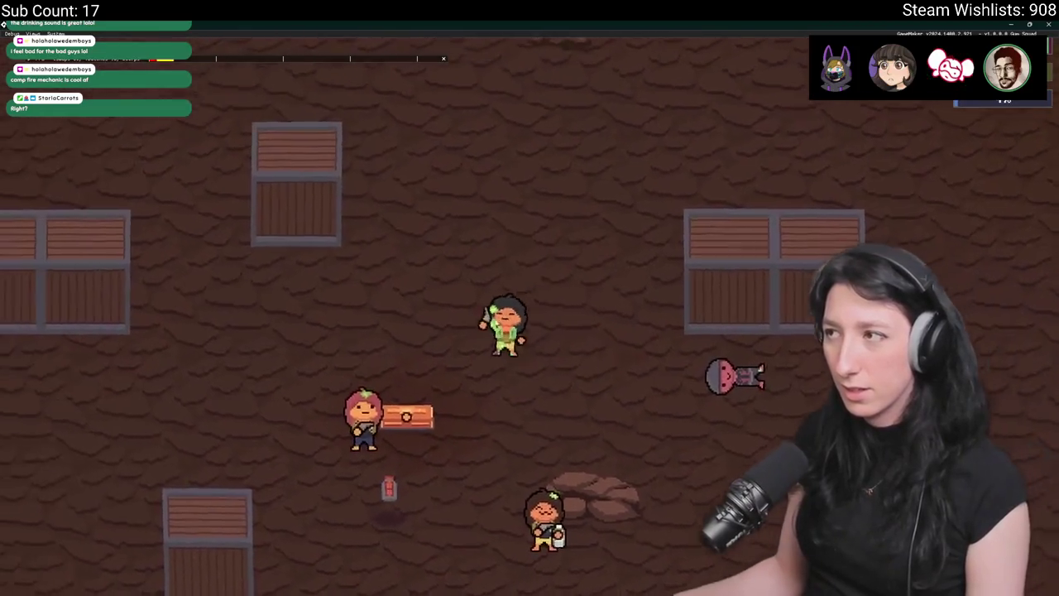
pyautogui.press('s')
pyautogui.press('a')
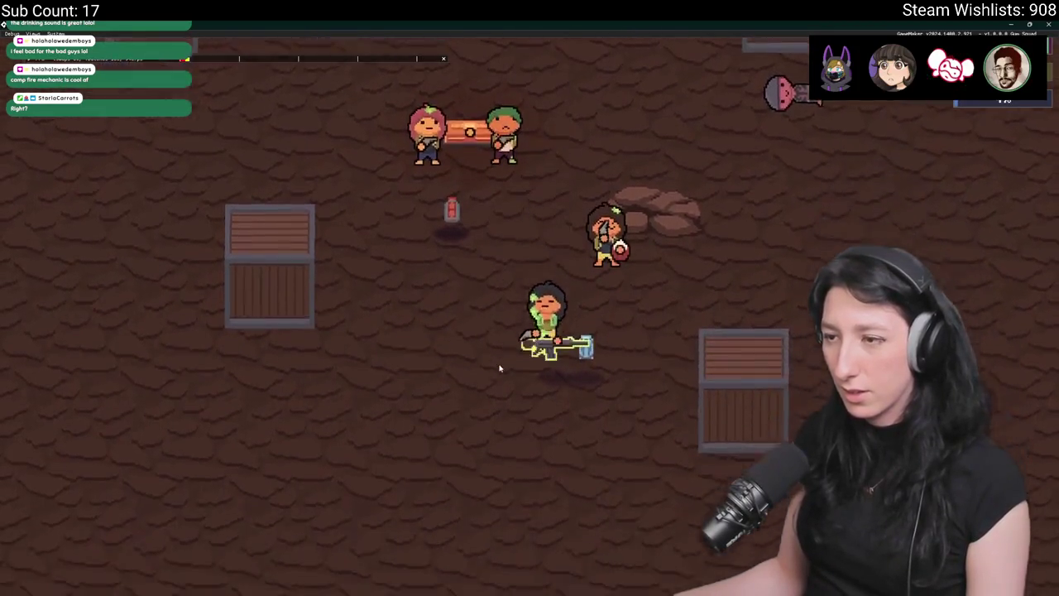
pyautogui.press('s')
pyautogui.press('d')
pyautogui.press('Tab')
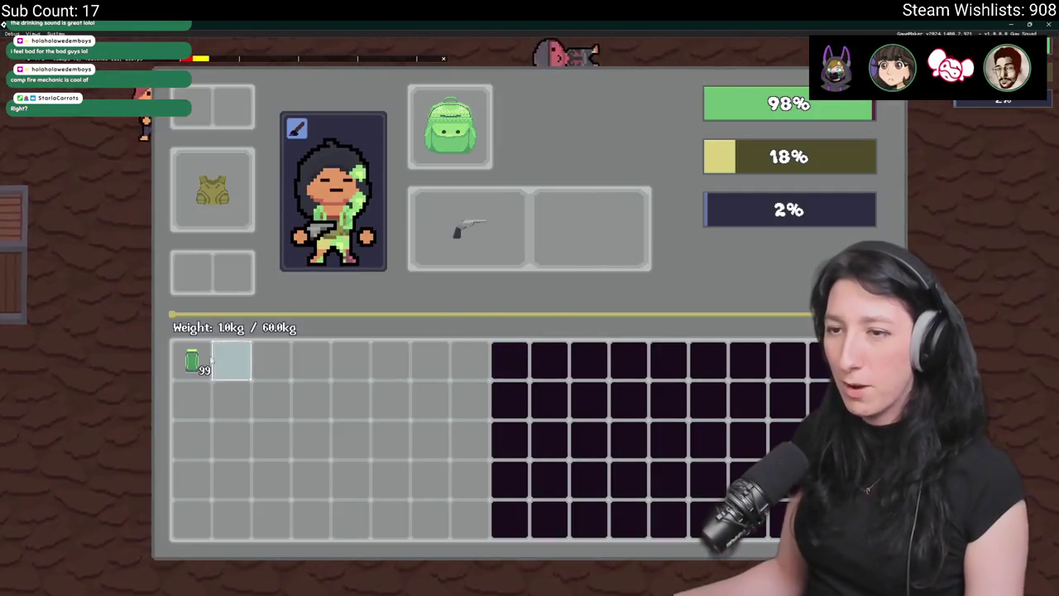
pyautogui.press('Tab')
# - Maneuver the party toward the enemies among the crates, with more inventory checks
pyautogui.press('a')
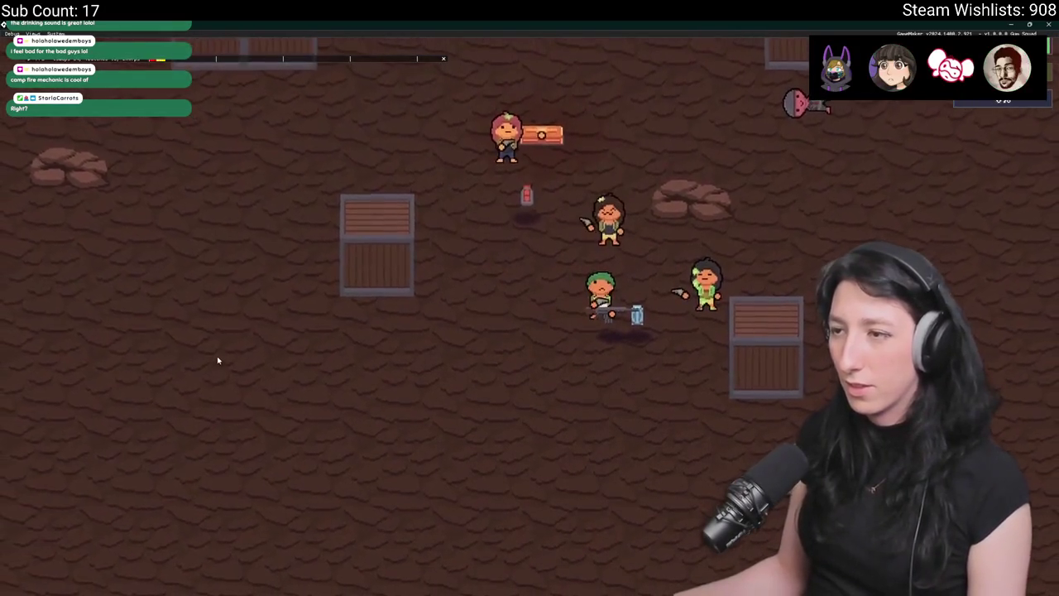
pyautogui.press('d')
pyautogui.press('a')
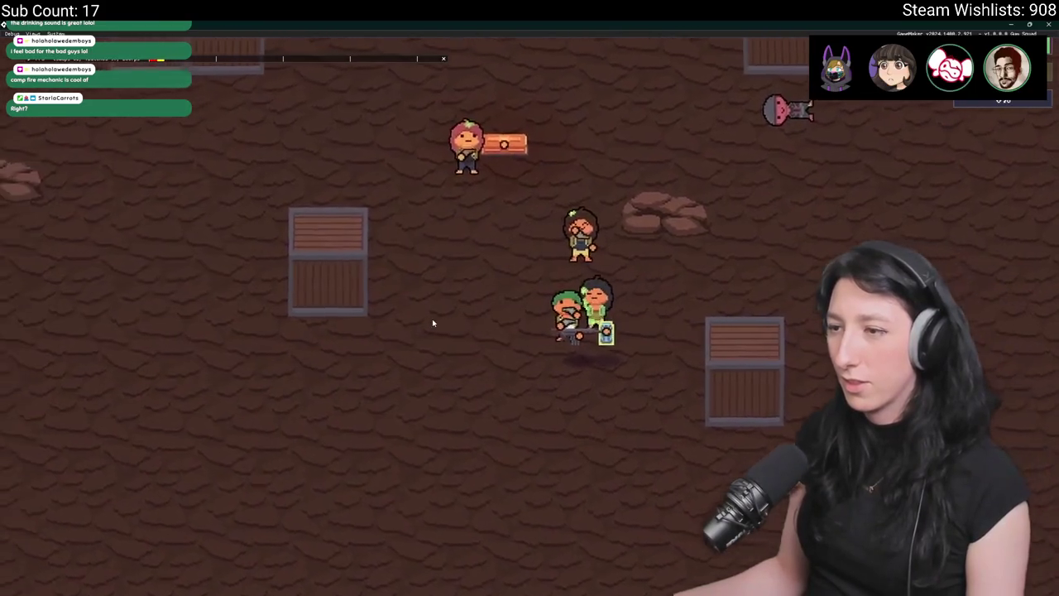
pyautogui.press('w')
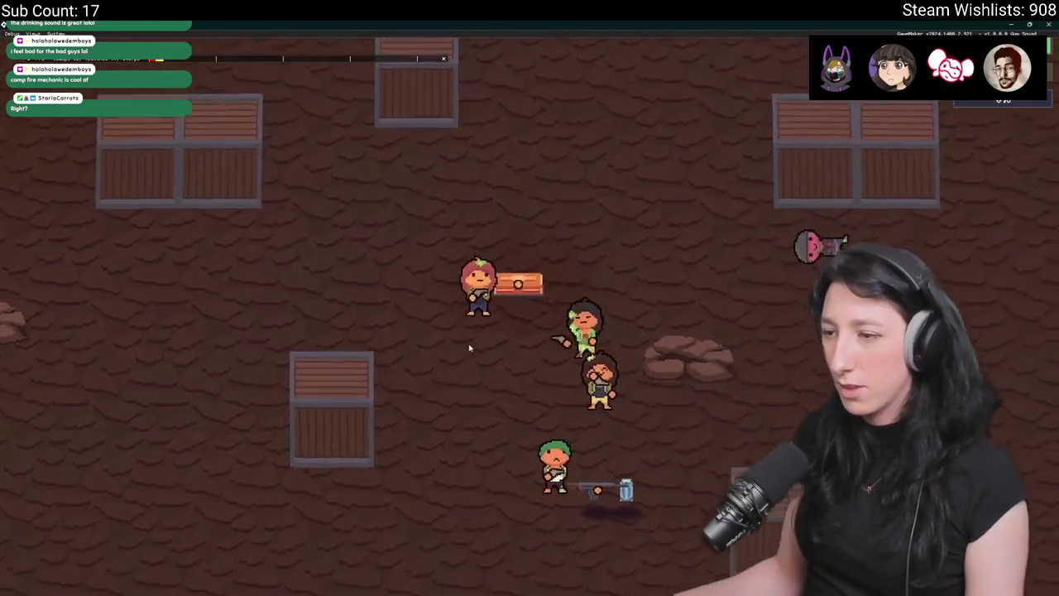
pyautogui.press('s')
pyautogui.press('Tab')
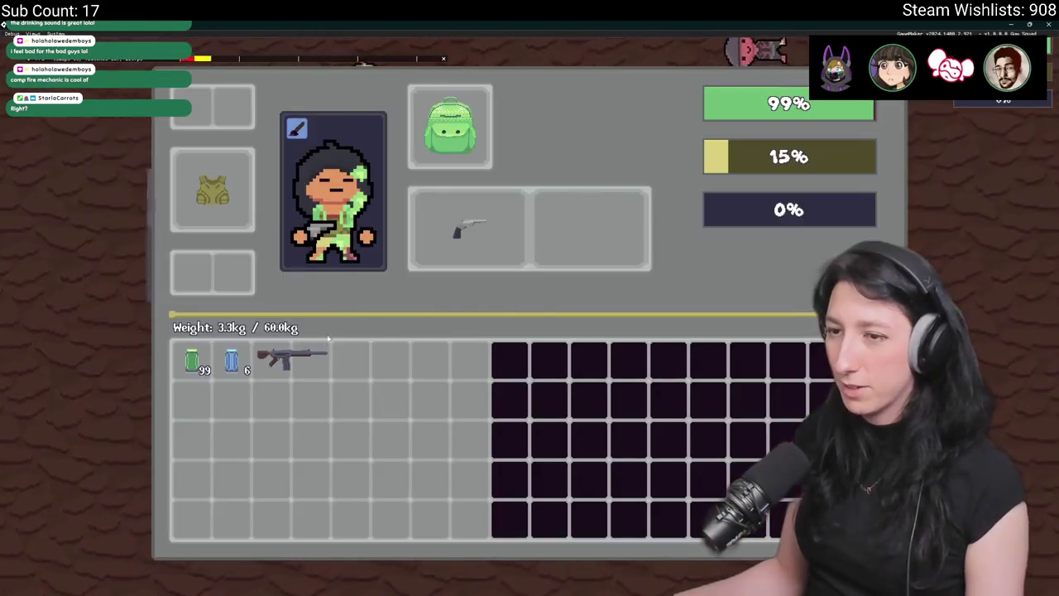
pyautogui.press('Tab')
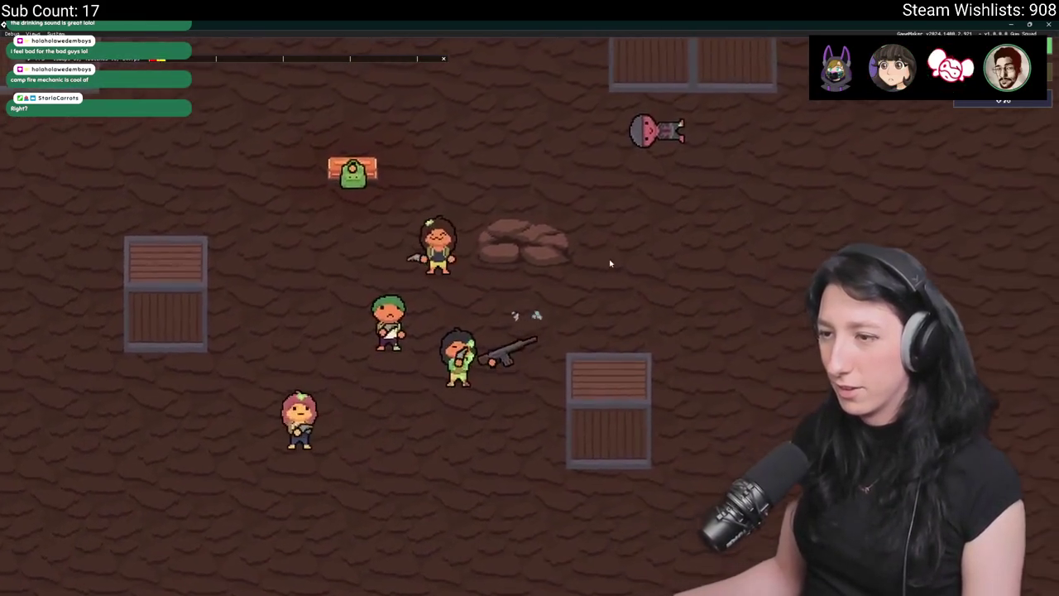
pyautogui.press('a')
pyautogui.press('Tab')
pyautogui.press('Tab')
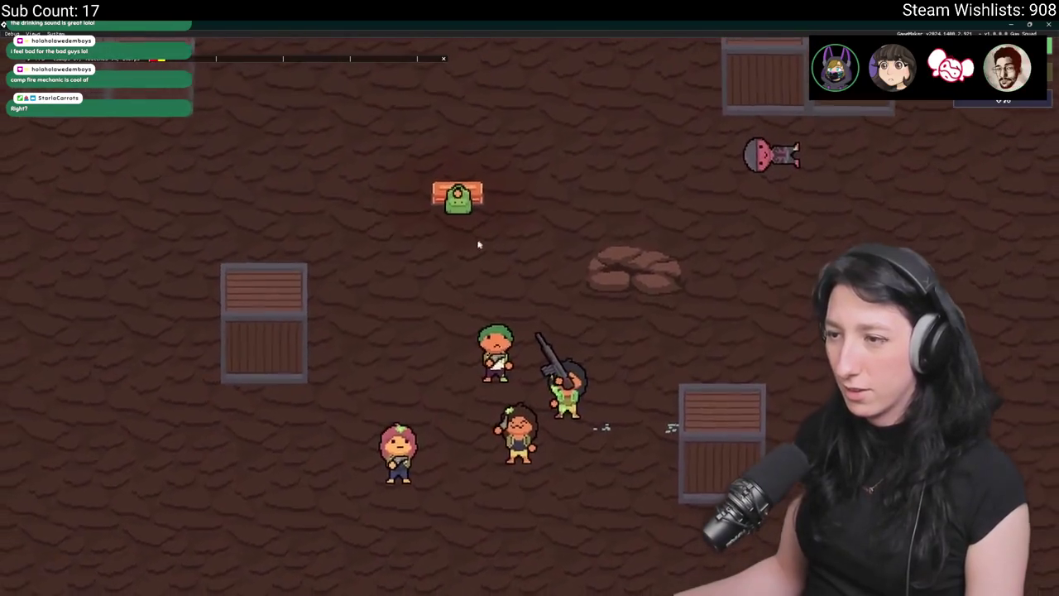
pyautogui.press('a')
pyautogui.press('w')
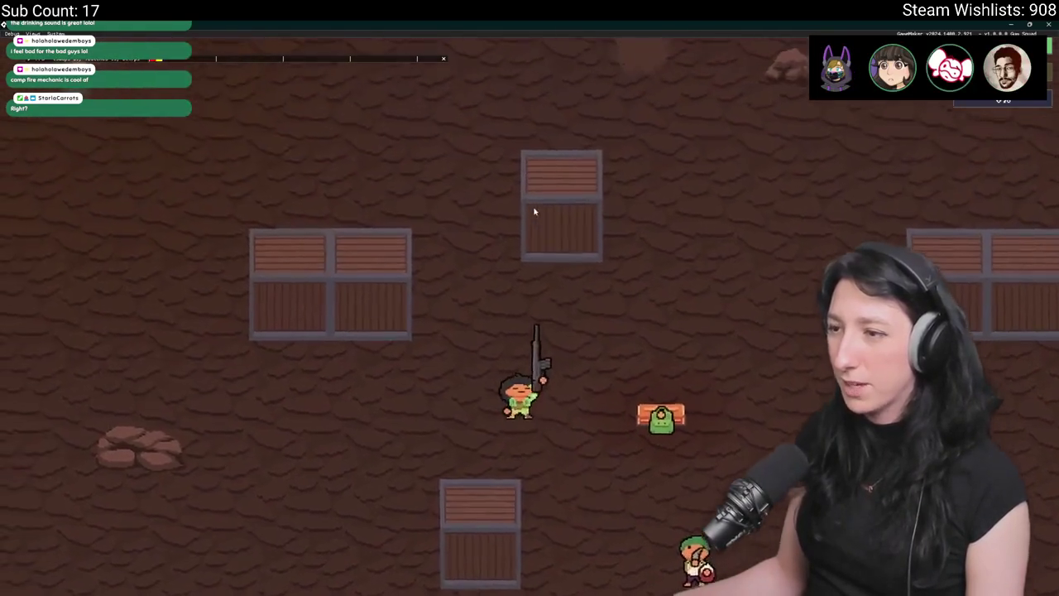
pyautogui.press('s')
pyautogui.press('Tab')
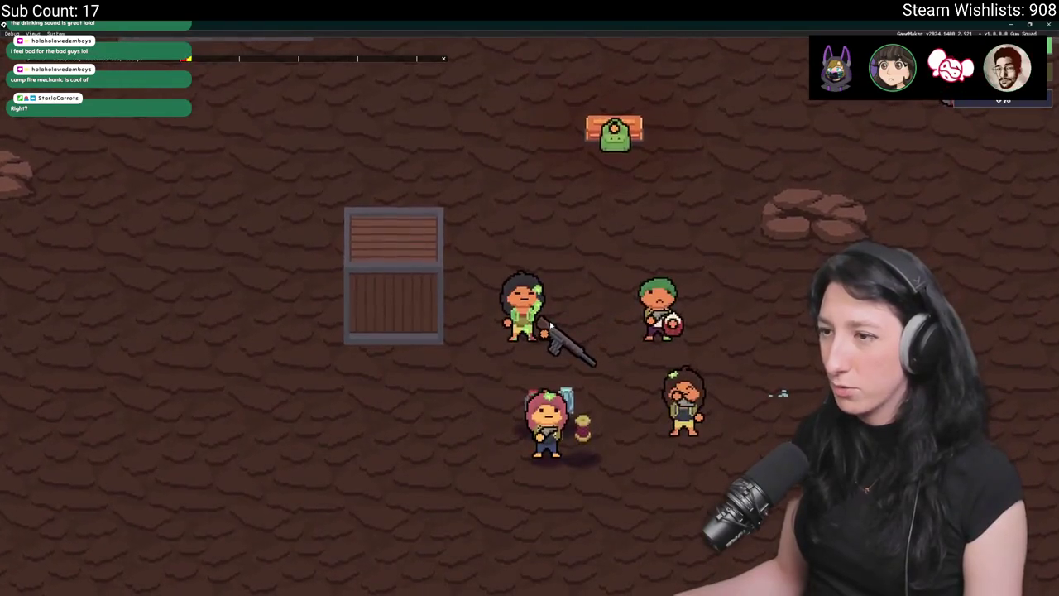
pyautogui.press('Tab')
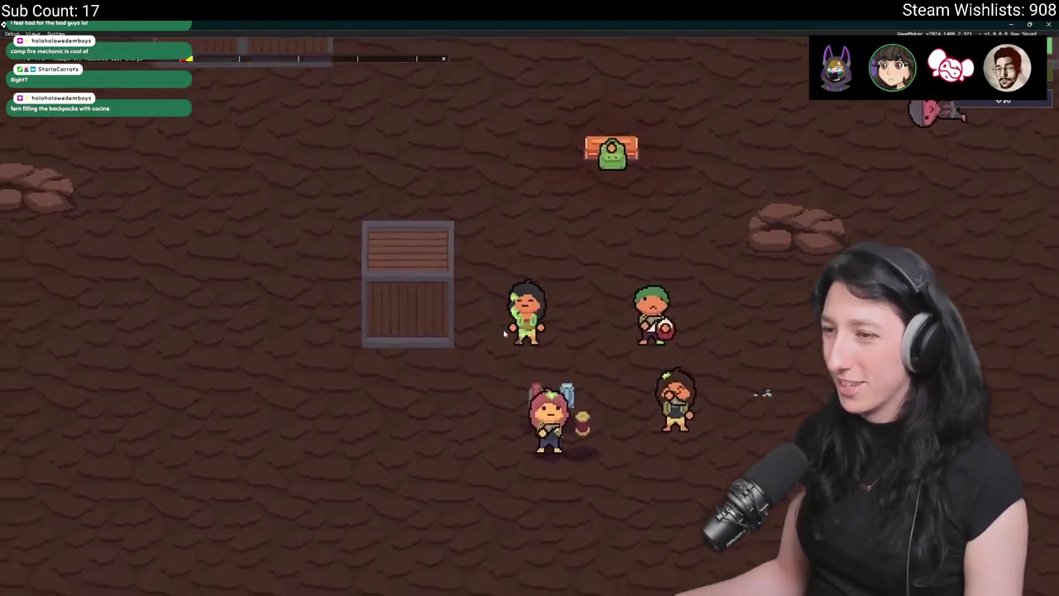
pyautogui.press('d')
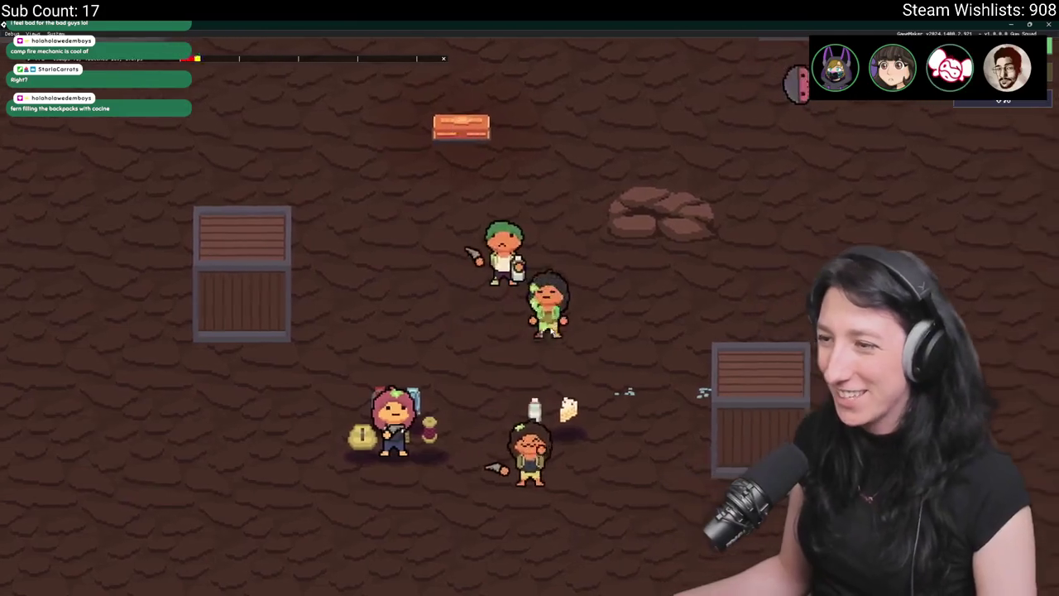
pyautogui.press('s')
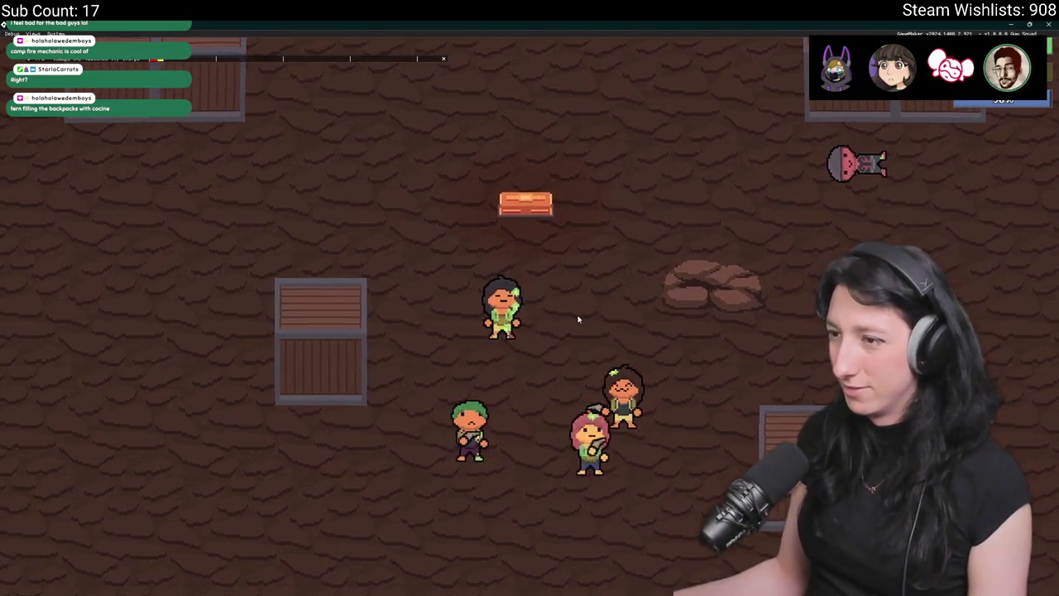
# - Walk the party up past the chest and right out of the crate room
pyautogui.press('w')
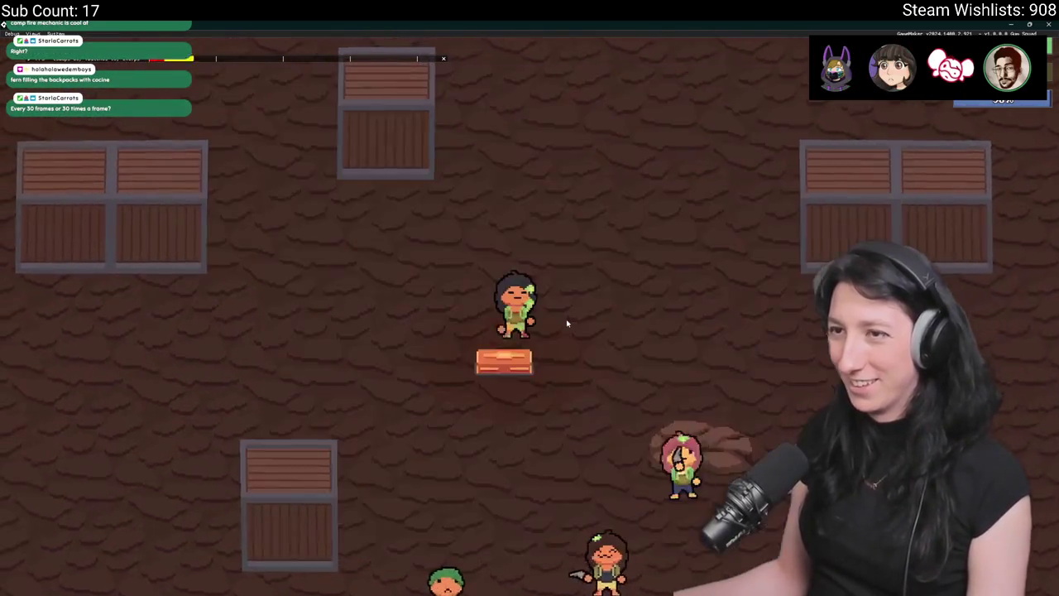
pyautogui.press('d')
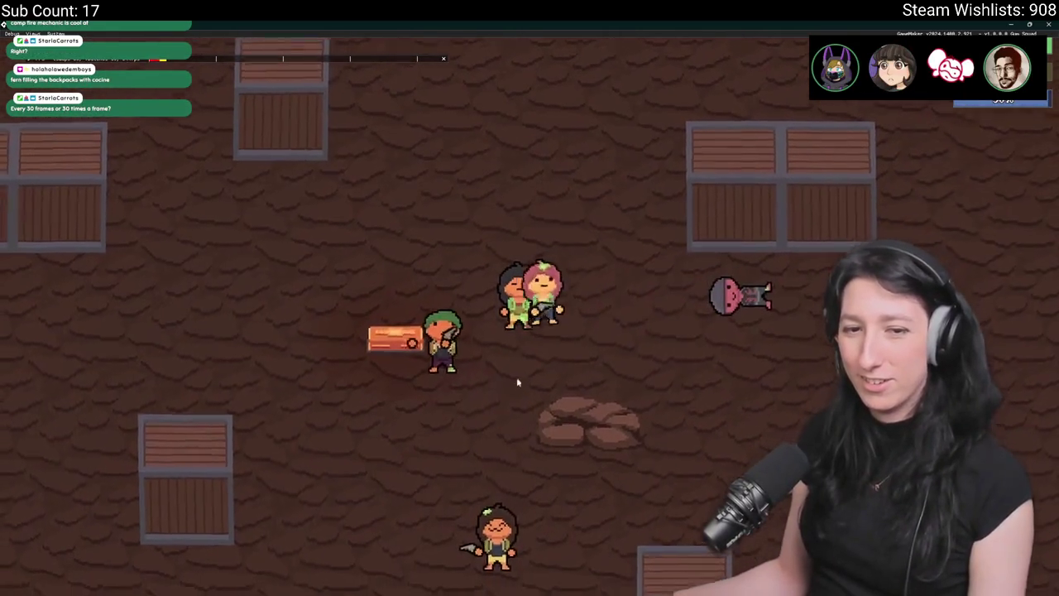
pyautogui.press('d')
pyautogui.press('w')
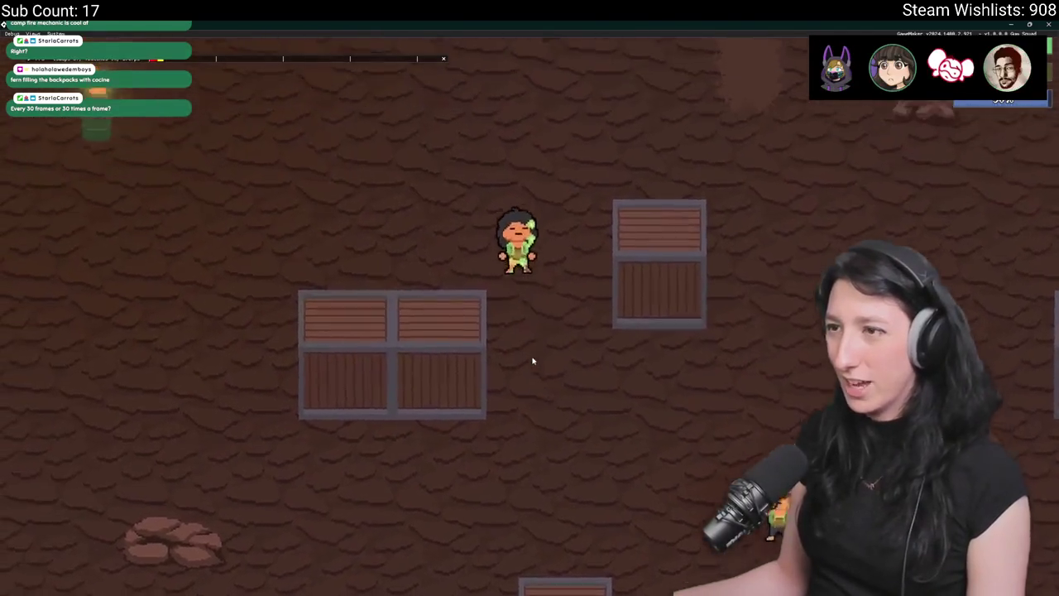
pyautogui.press('w')
pyautogui.press('w')
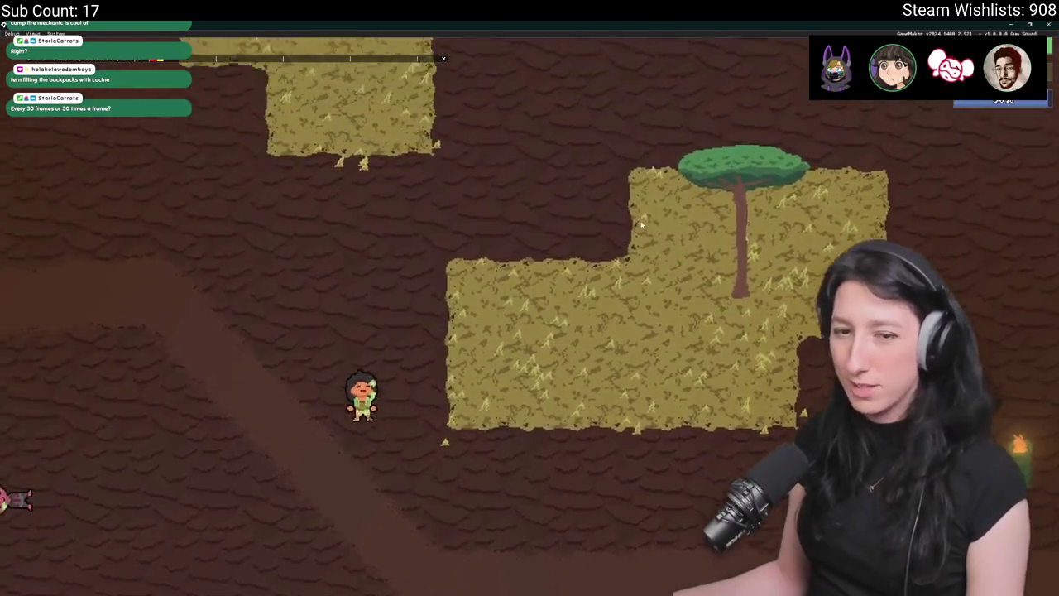
# - Walk the party left past the torch onto the grass camp and along the dirt path
pyautogui.press('a')
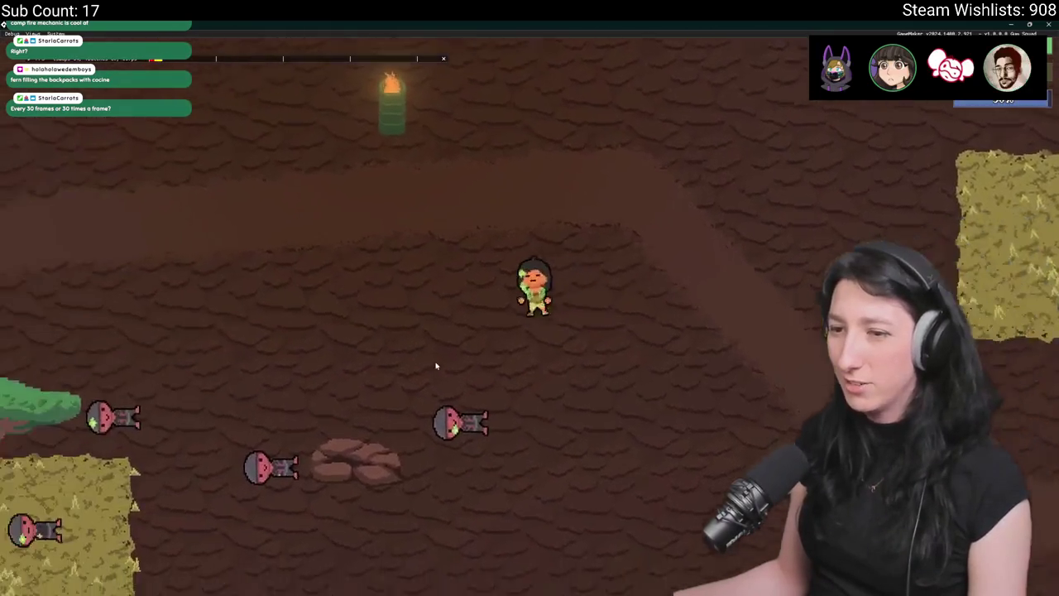
pyautogui.press('s')
pyautogui.press('Tab')
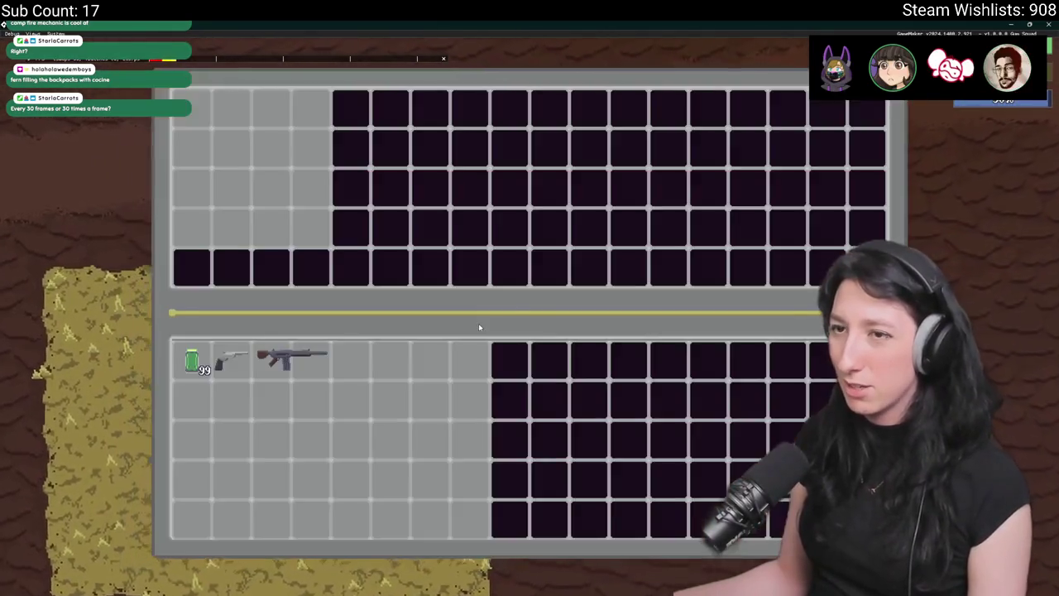
pyautogui.press('Tab')
pyautogui.press('a')
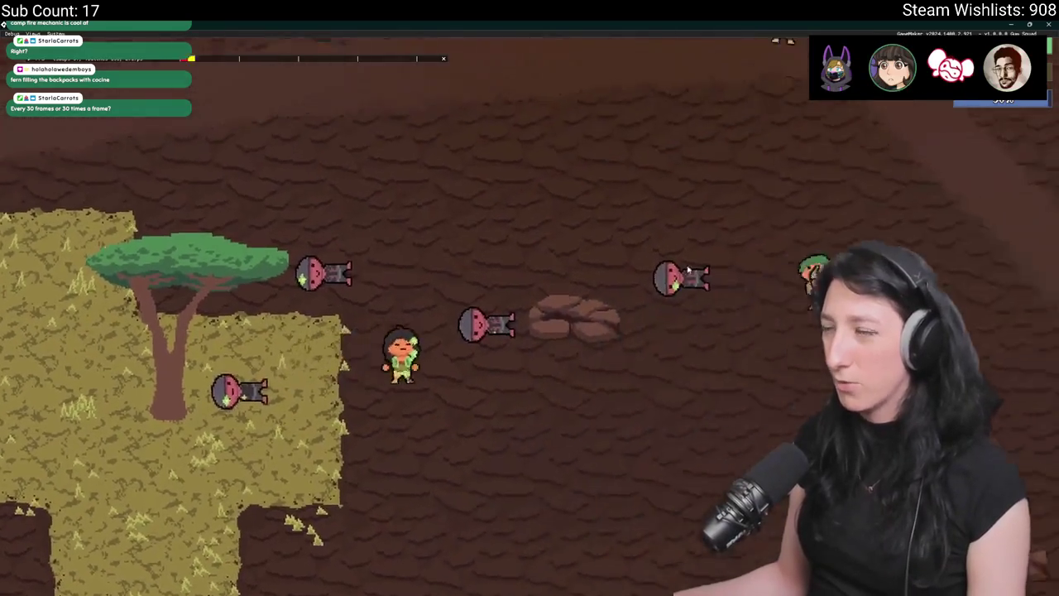
pyautogui.press('w')
pyautogui.press('a')
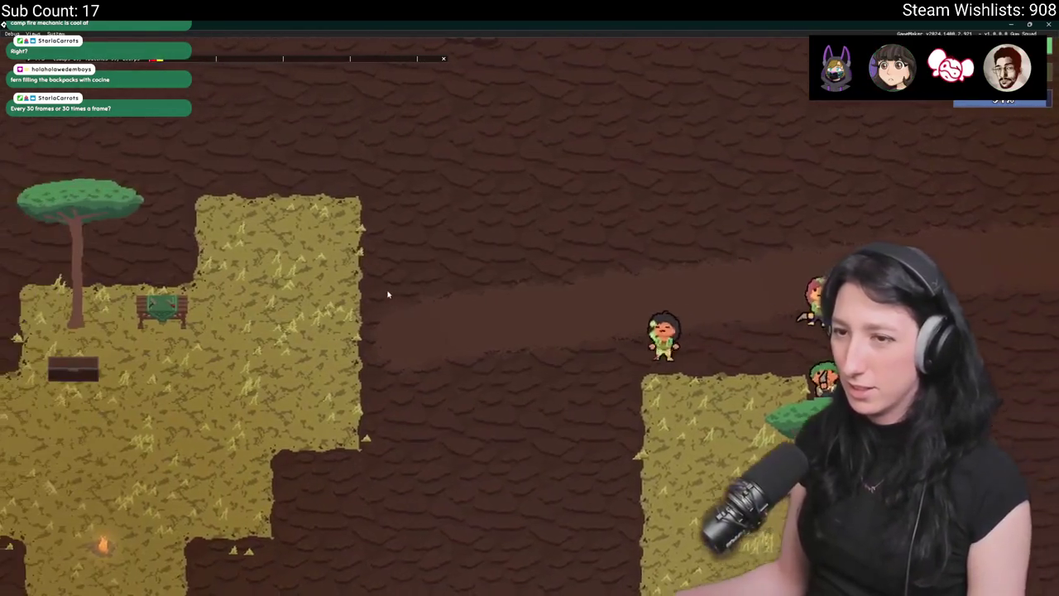
pyautogui.press('s')
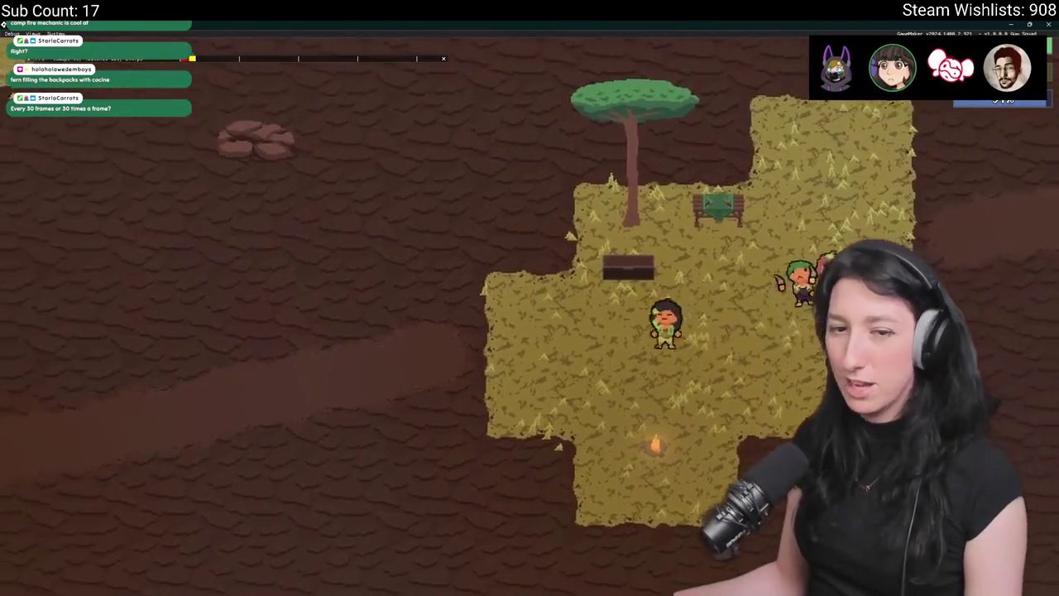
pyautogui.press('a')
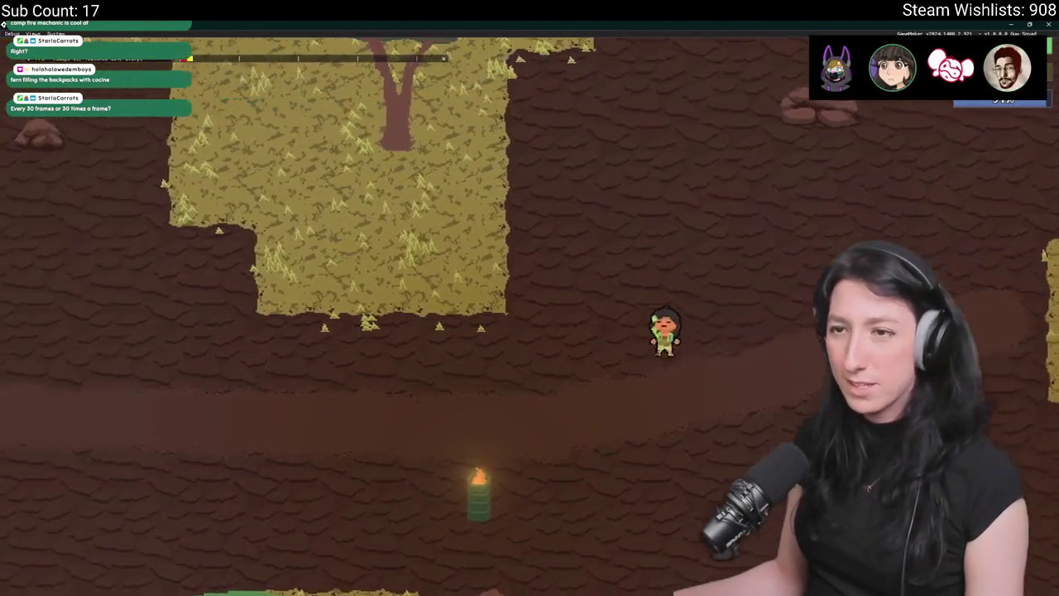
# - Head to another grass camp, then through the brick-walled crate room heading left
pyautogui.press('d')
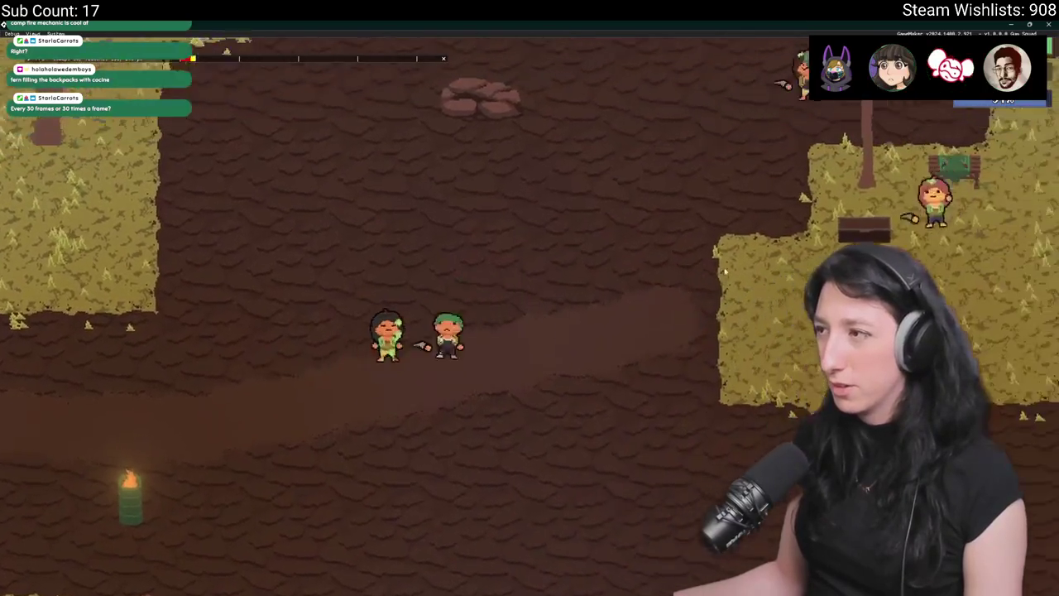
pyautogui.press('s')
pyautogui.press('a')
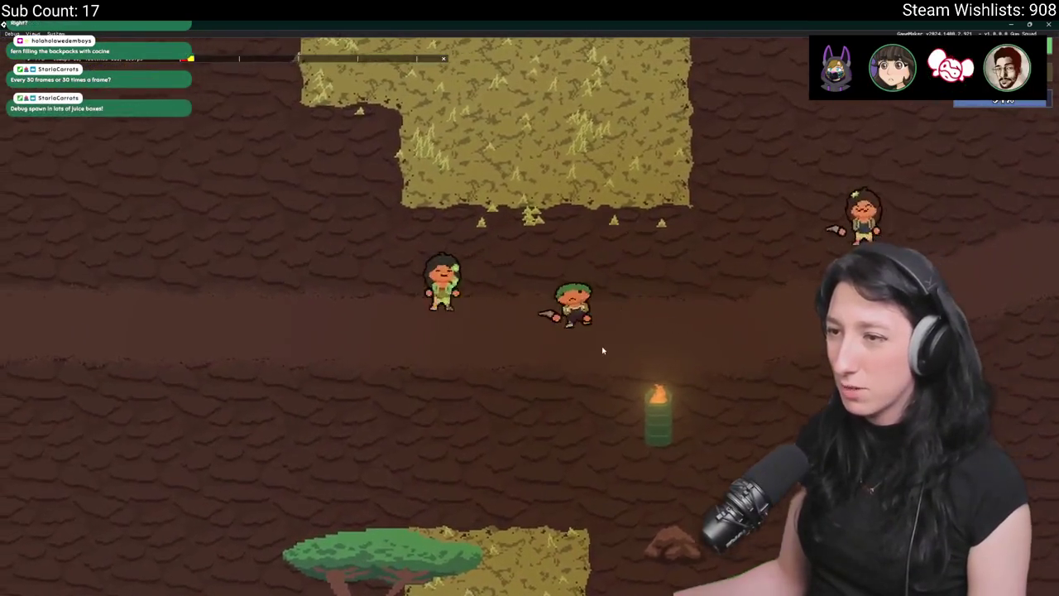
pyautogui.press('a')
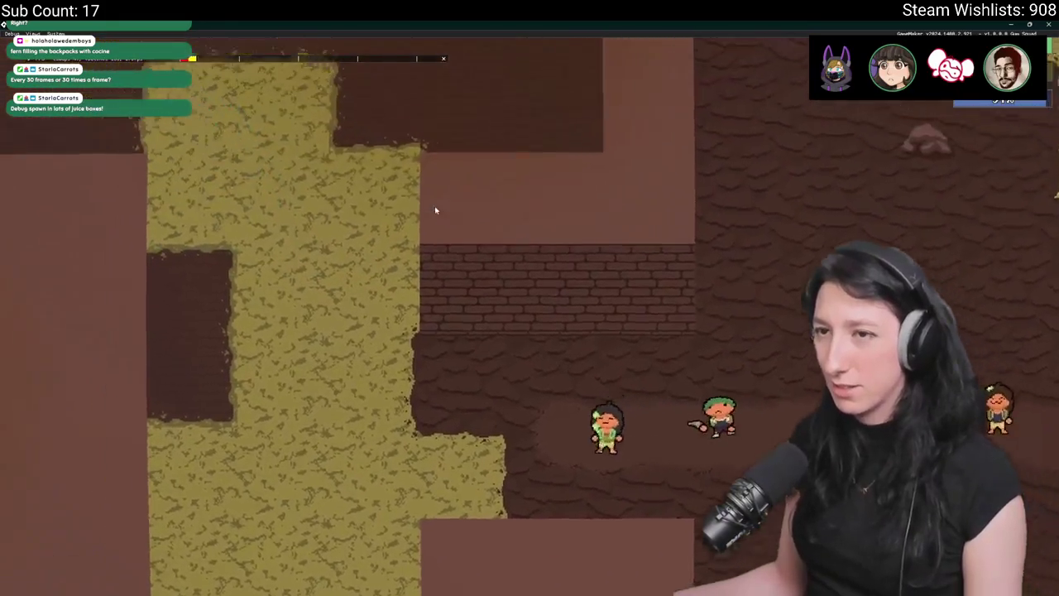
pyautogui.press('w')
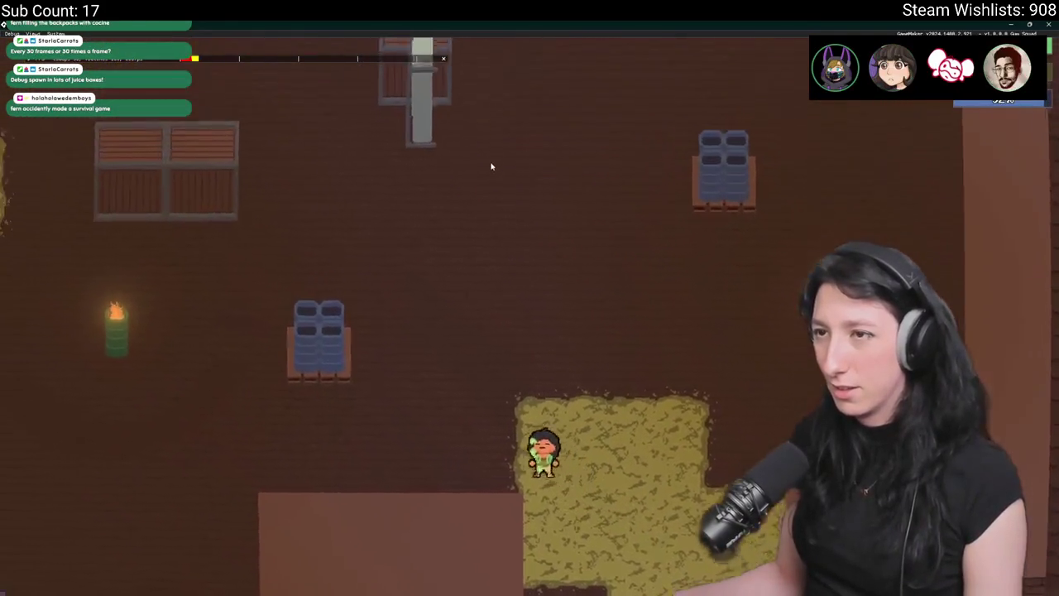
pyautogui.press('a')
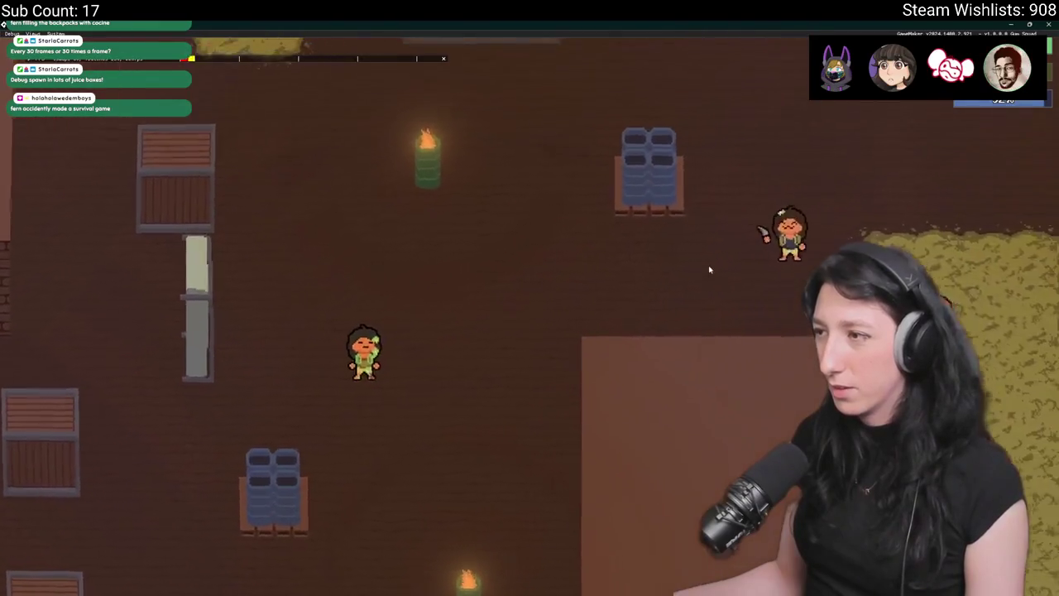
pyautogui.press('a')
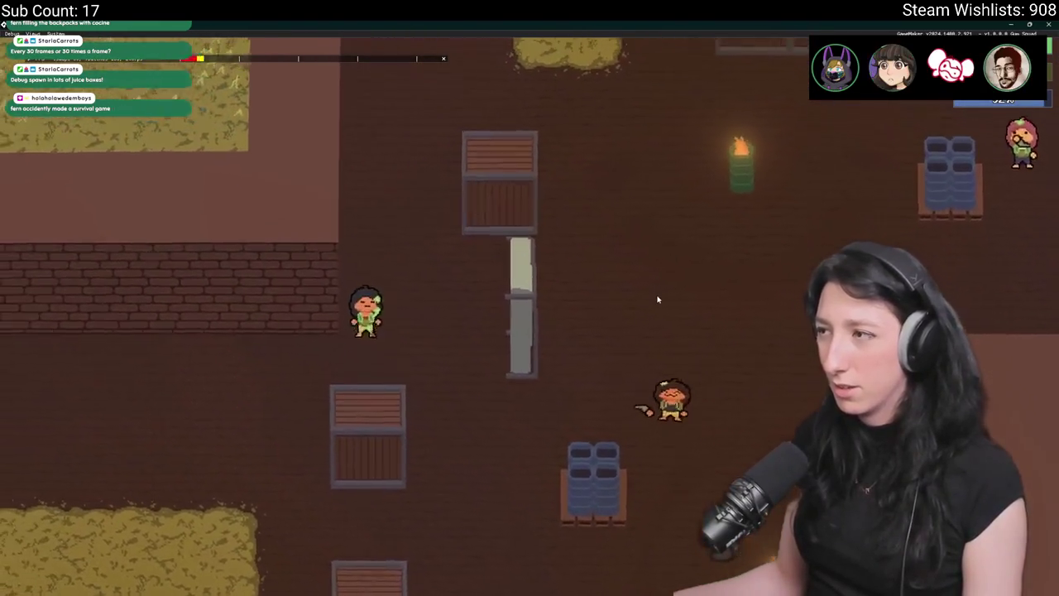
pyautogui.press('w')
pyautogui.press('s')
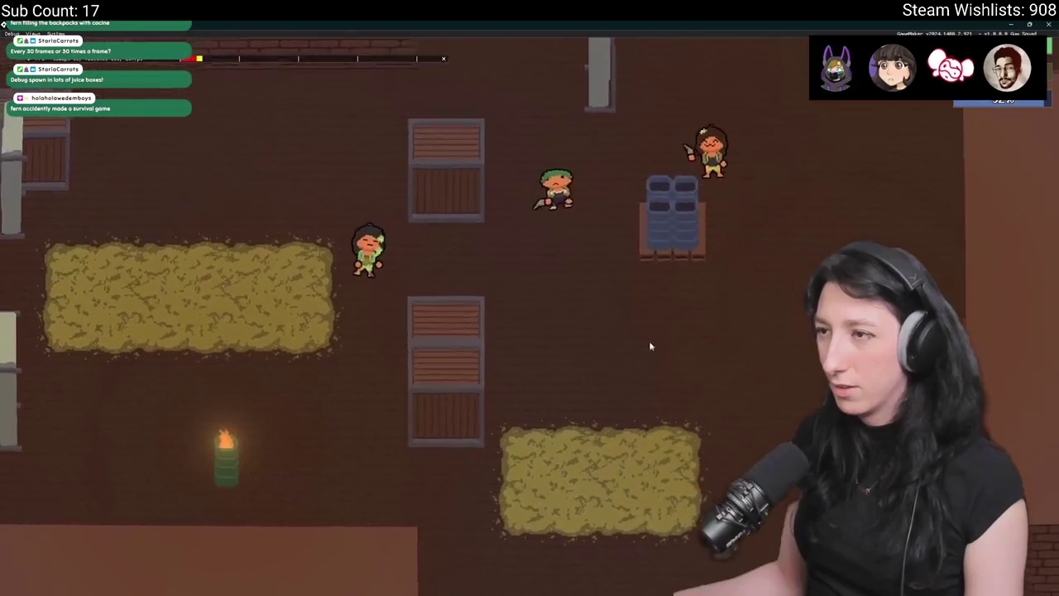
pyautogui.press('a')
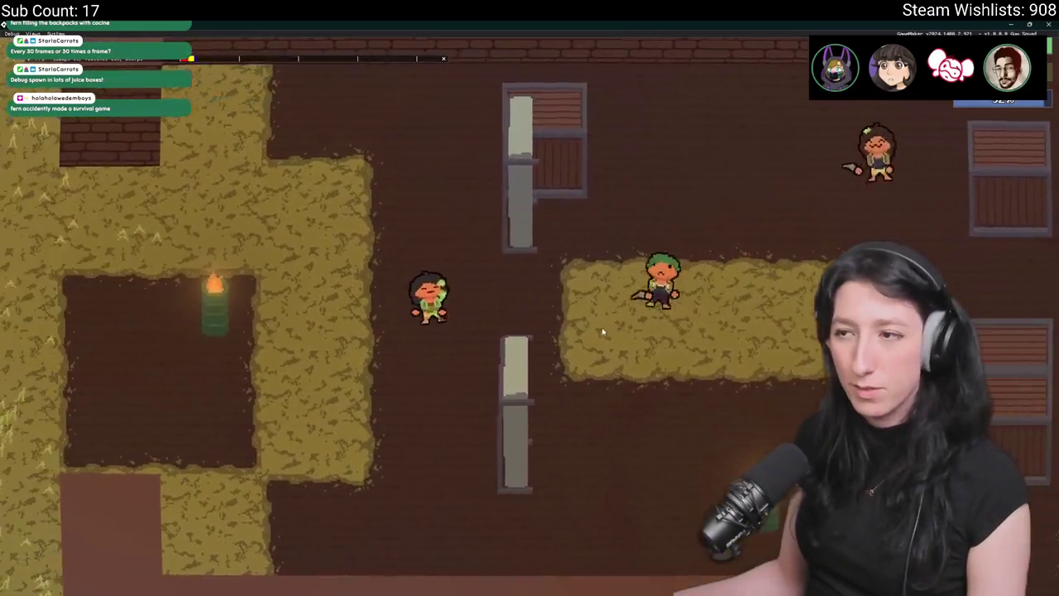
# - Equip the pistol in the character's weapon slot from the inventory
pyautogui.press('Tab')
pyautogui.moveTo(232, 360); pyautogui.dragTo(468, 226)
pyautogui.press('Tab')
# - Walk the party out of the room onto the grass toward the buildings
pyautogui.press('w')
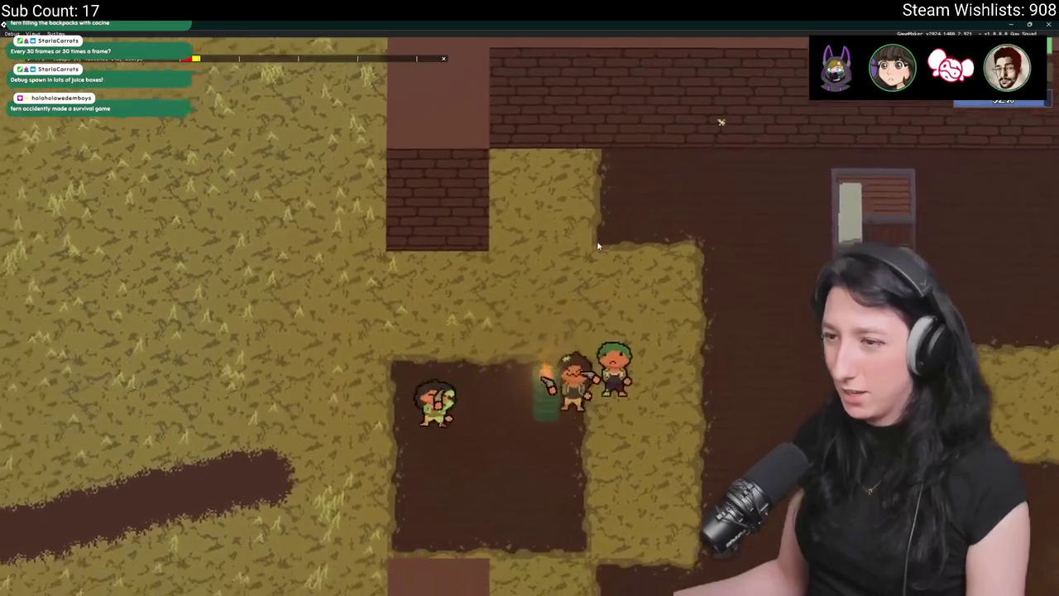
pyautogui.press('s')
pyautogui.press('a')
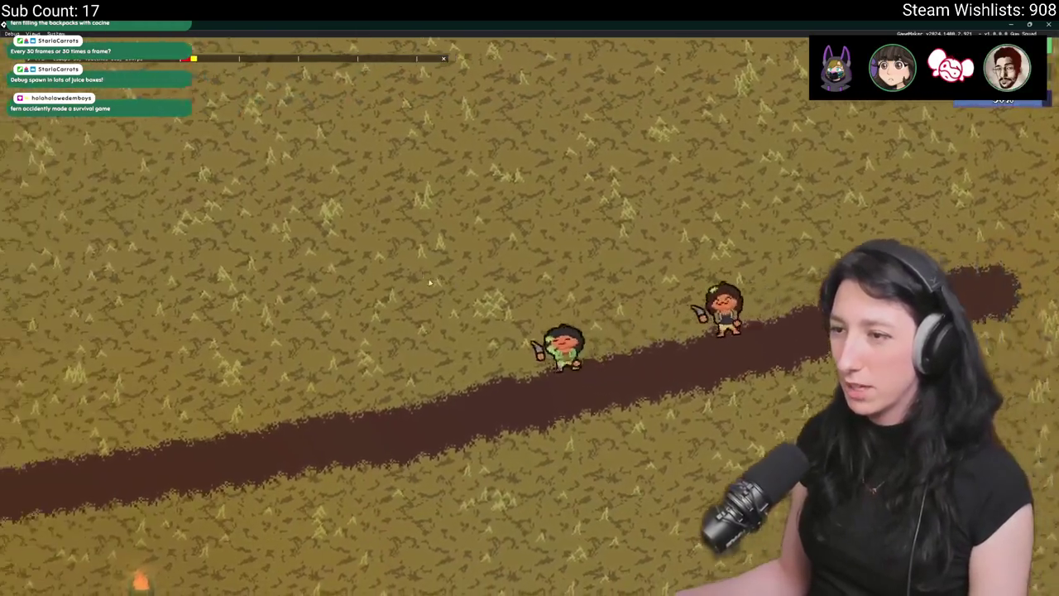
pyautogui.press('w')
pyautogui.press('a')
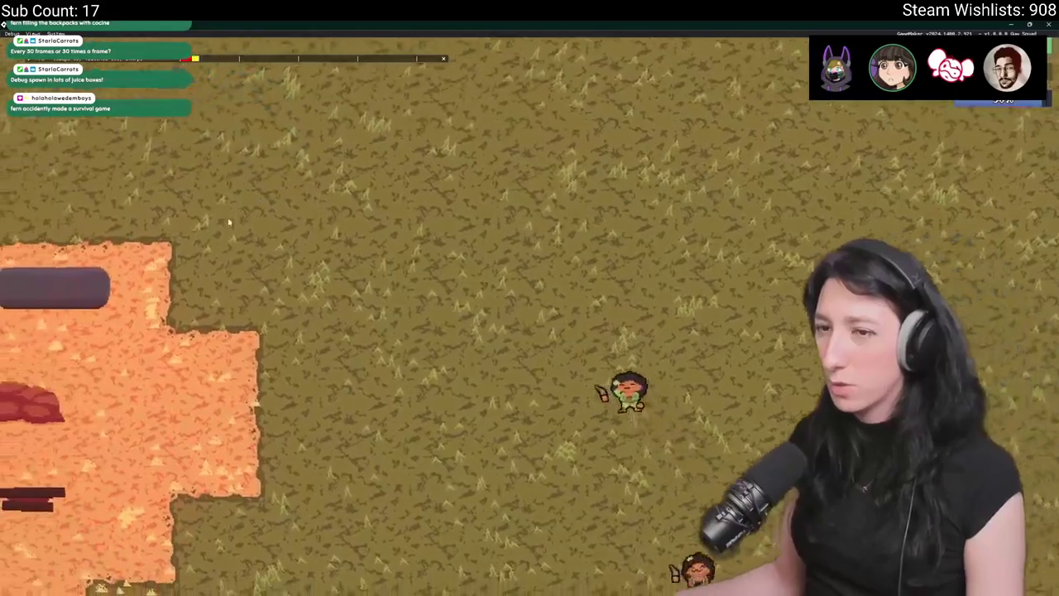
pyautogui.press('a')
pyautogui.press('w')
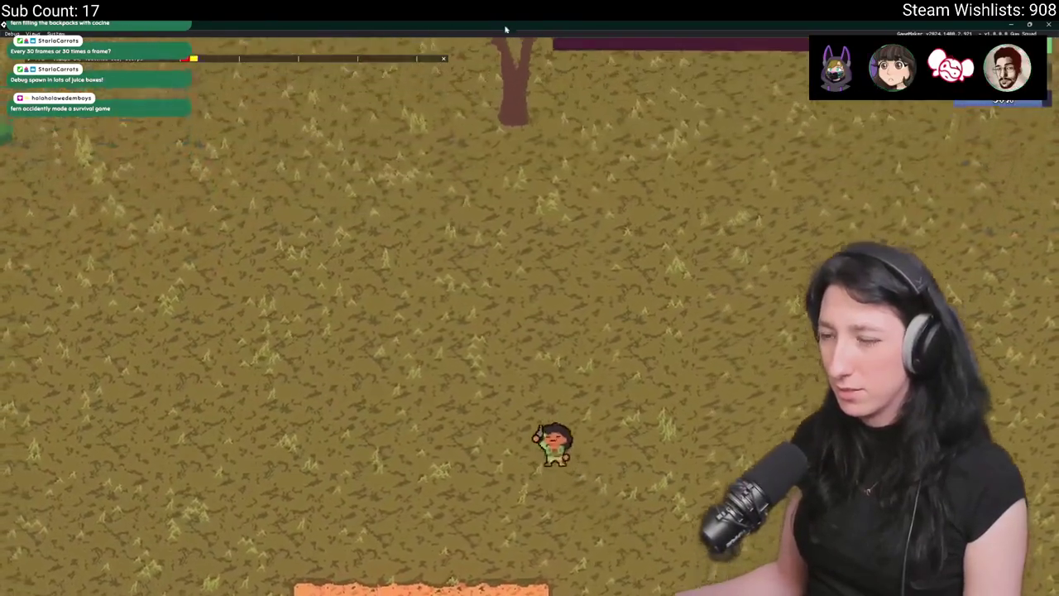
pyautogui.press('w')
pyautogui.press('d')
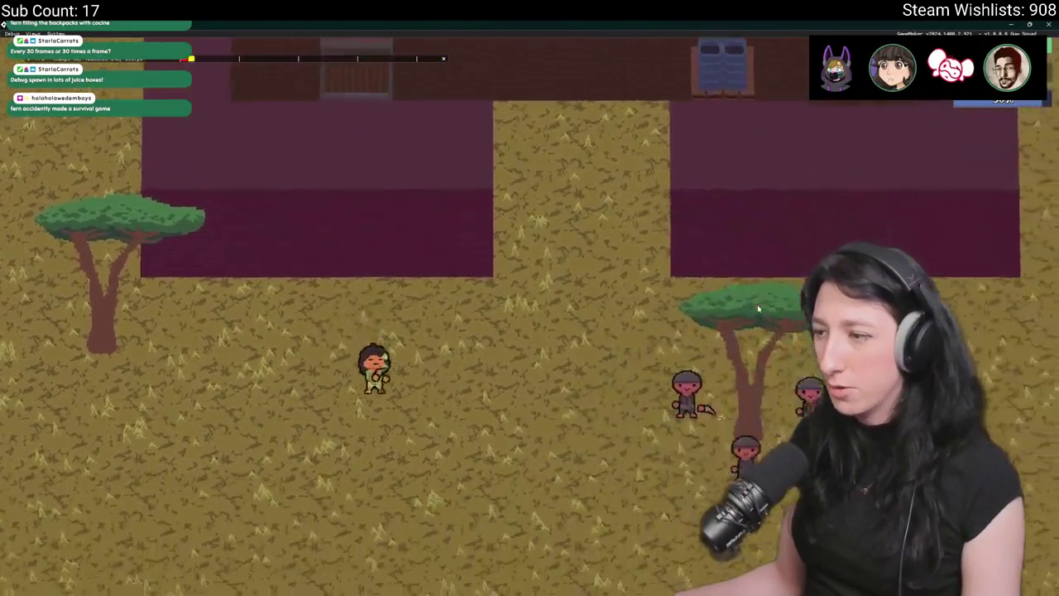
pyautogui.press('s')
# - Walk north past the trees to the downed body and check its loot
pyautogui.press('a')
pyautogui.press('w')
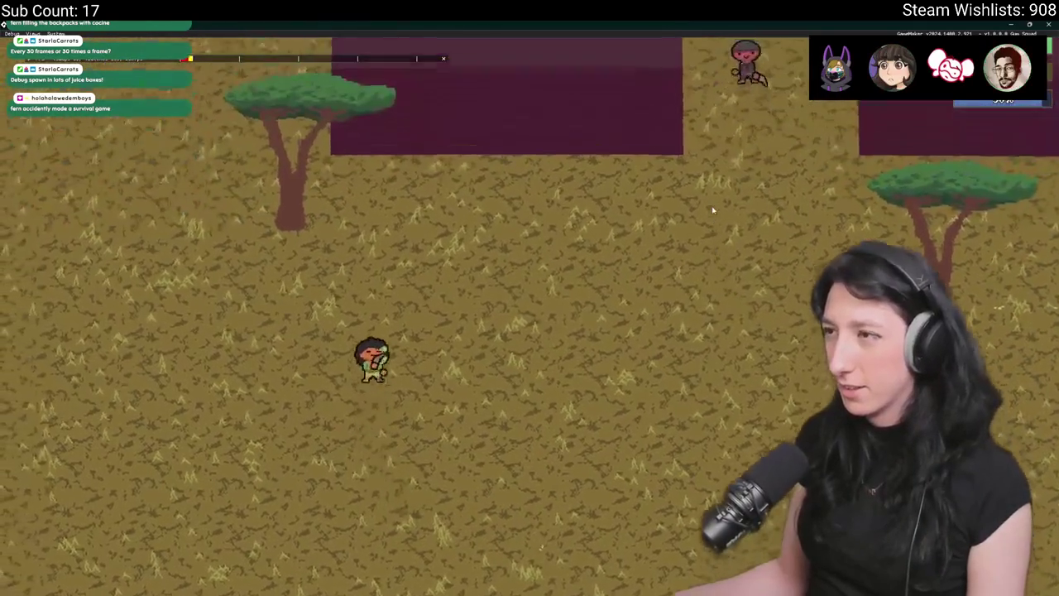
pyautogui.press('w')
pyautogui.press('a')
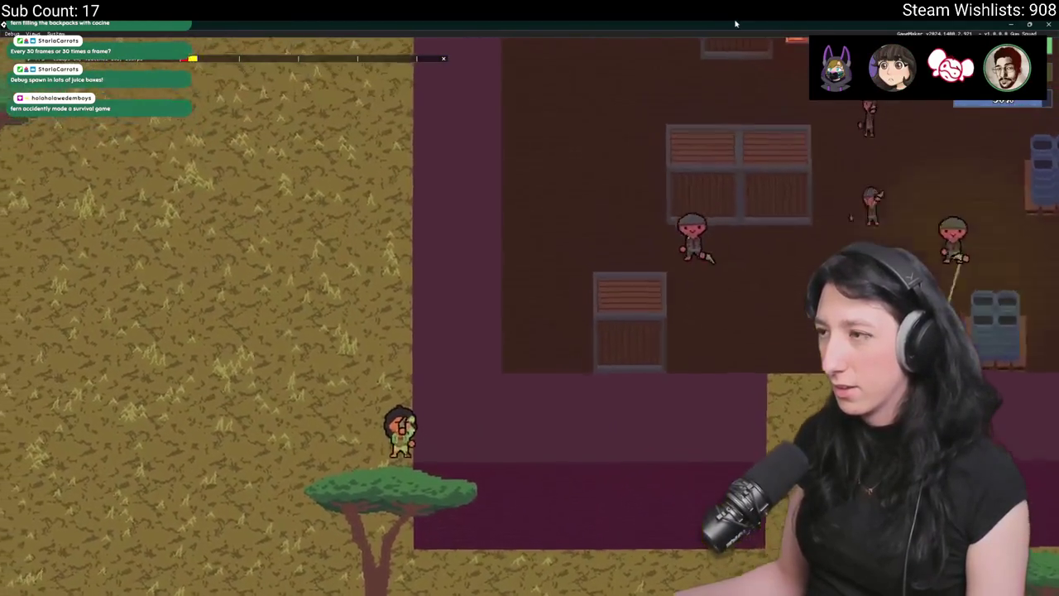
pyautogui.press('w')
pyautogui.press('s')
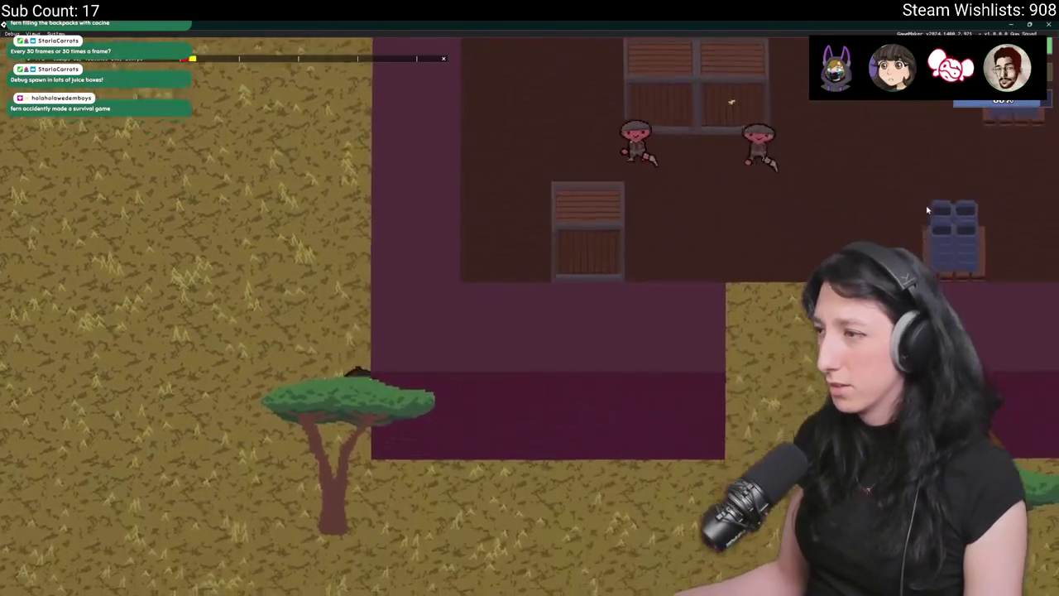
pyautogui.press('d')
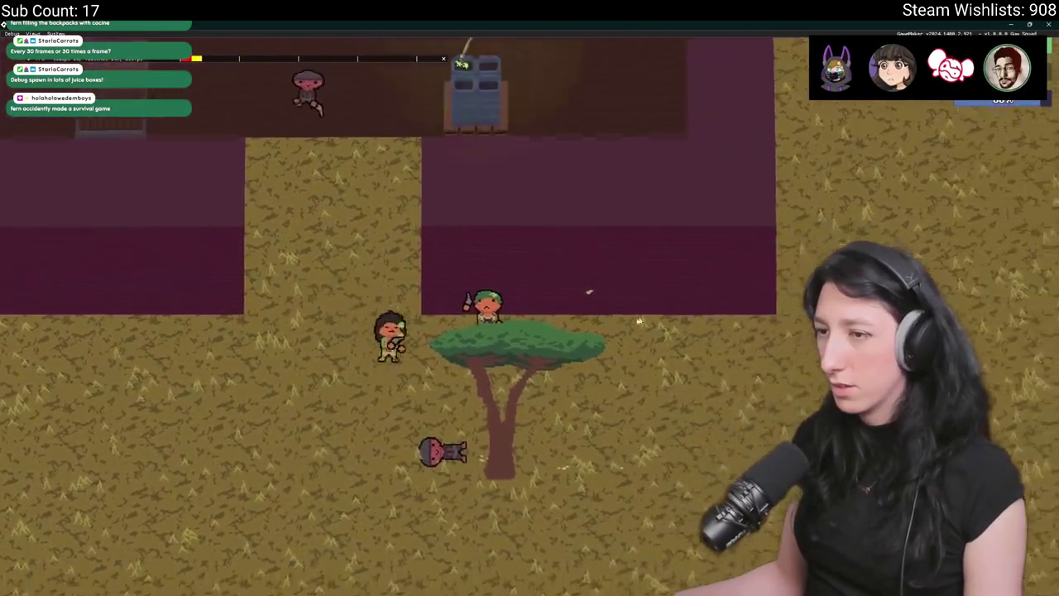
pyautogui.press('s')
pyautogui.press('e')
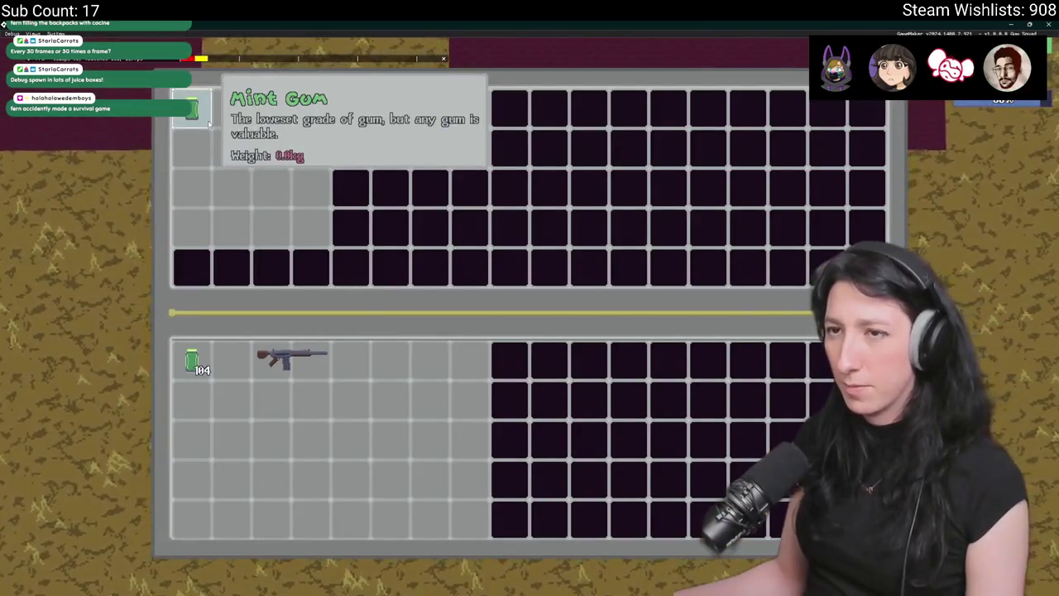
pyautogui.press('e')
# - Walk west across the yard into the building interior and back south
pyautogui.press('w')
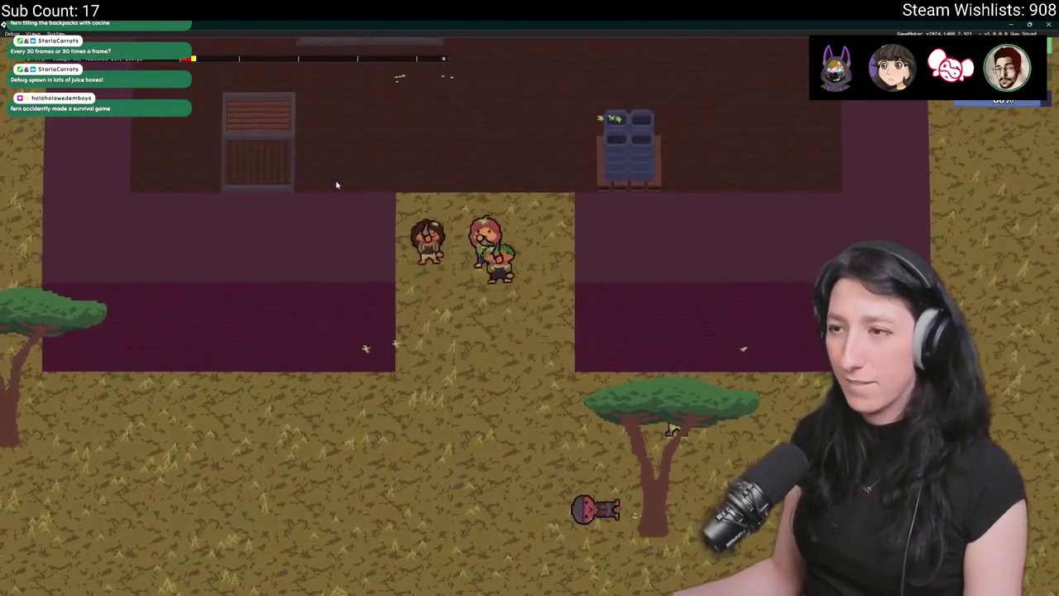
pyautogui.press('a')
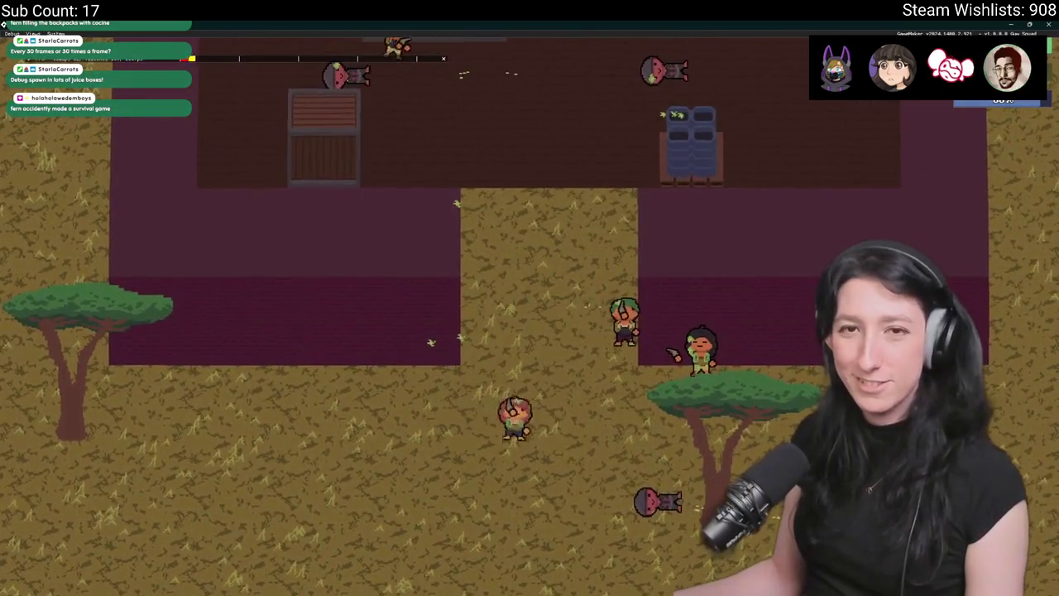
pyautogui.press('w')
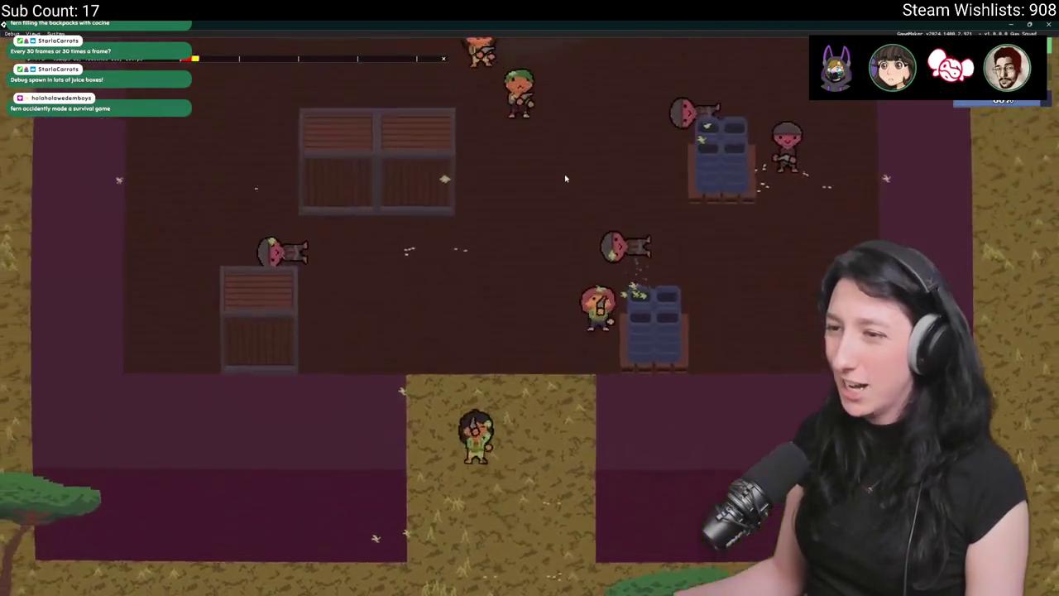
pyautogui.press('w')
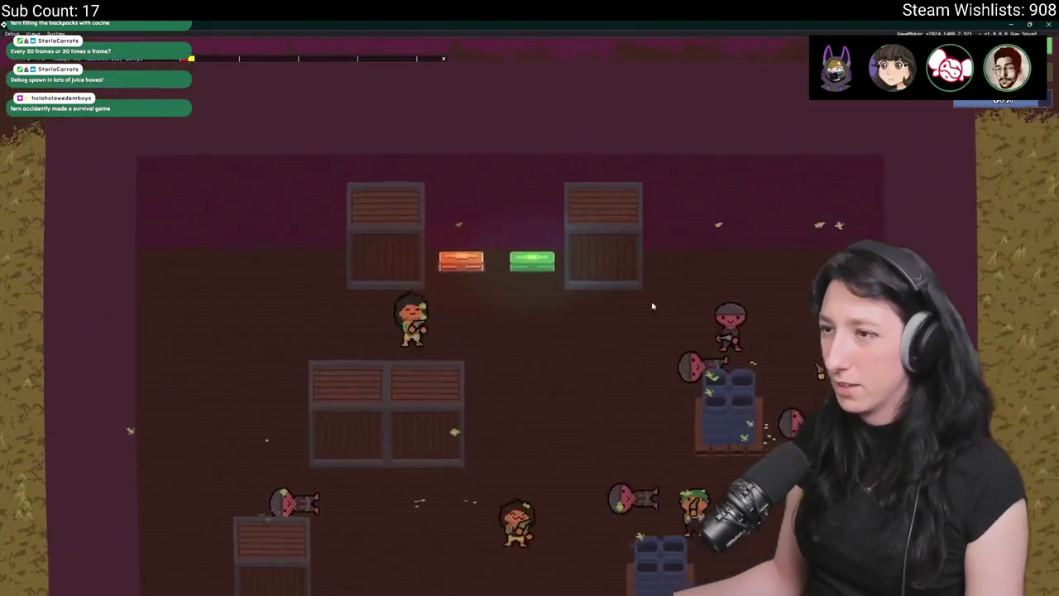
pyautogui.press('s')
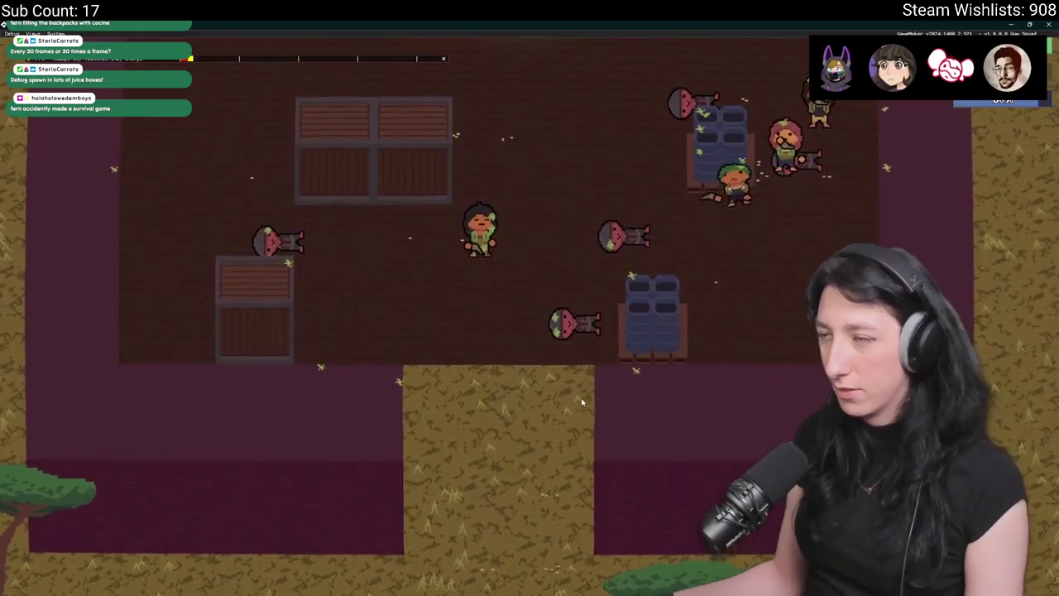
pyautogui.press('s')
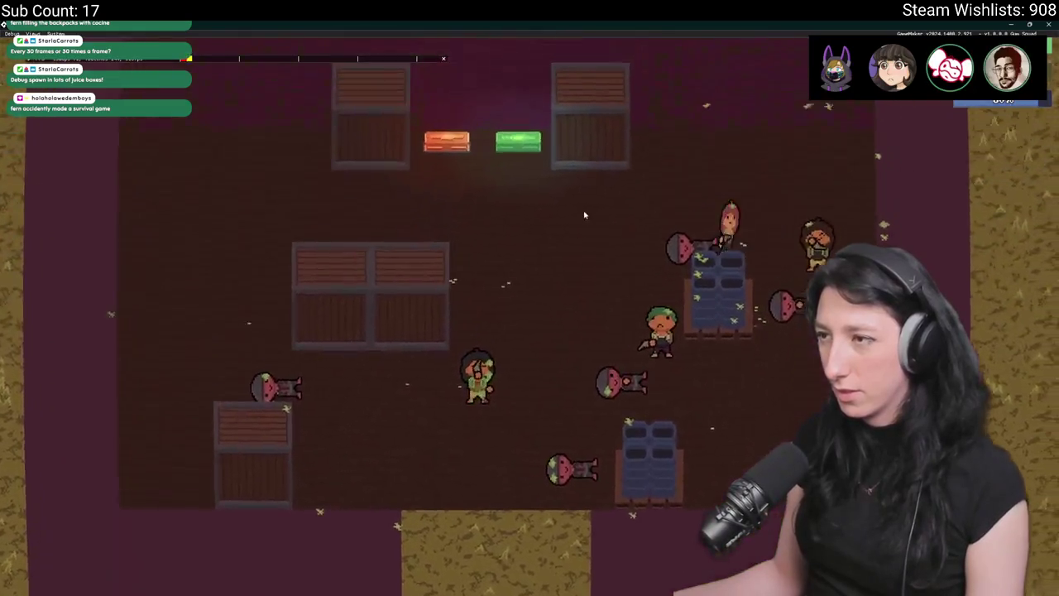
# - Open the container and move the steak and the bottle into the inventory
pyautogui.press('w')
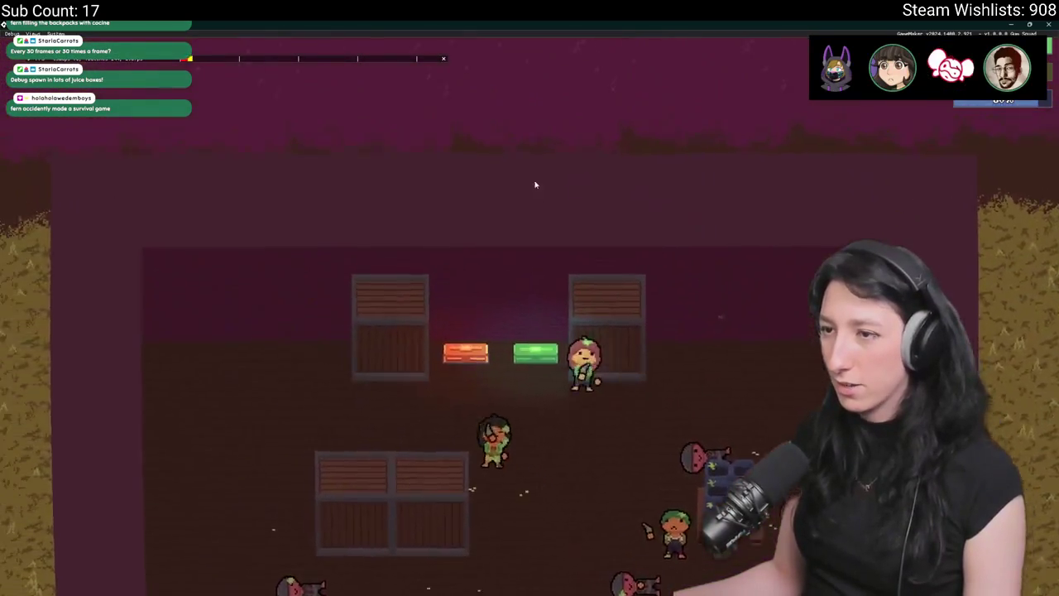
pyautogui.press('e')
pyautogui.click(311, 113)
pyautogui.click(190, 108)
# - Put the steak in the hand slot, move the pistol to the grid, and eat it for 100% hunger
pyautogui.press('e')
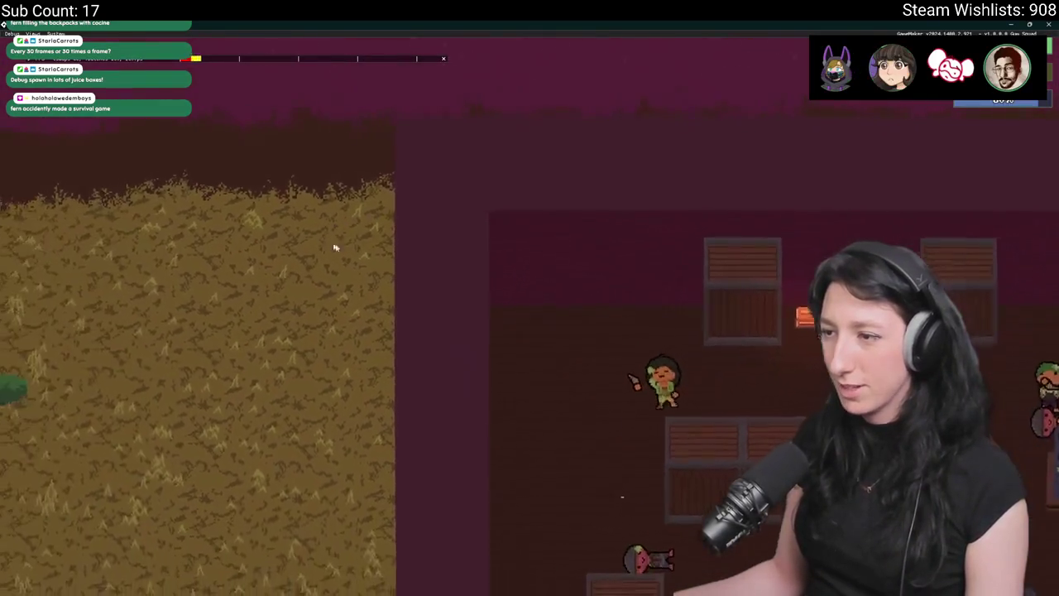
pyautogui.press('e')
pyautogui.click(229, 359)
pyautogui.click(468, 249)
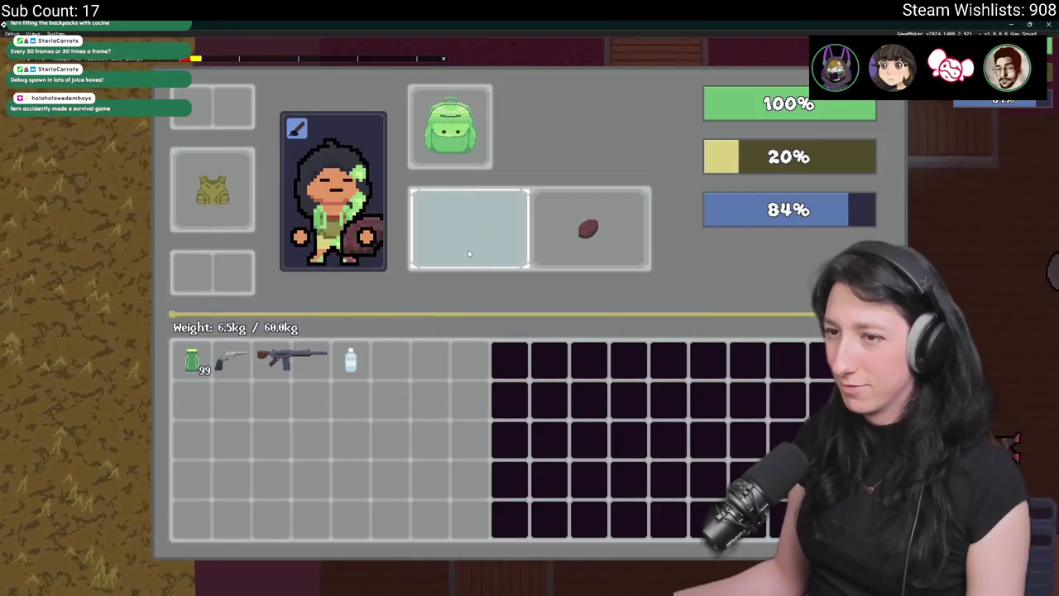
pyautogui.press('e')
pyautogui.press('e')
pyautogui.press('e')
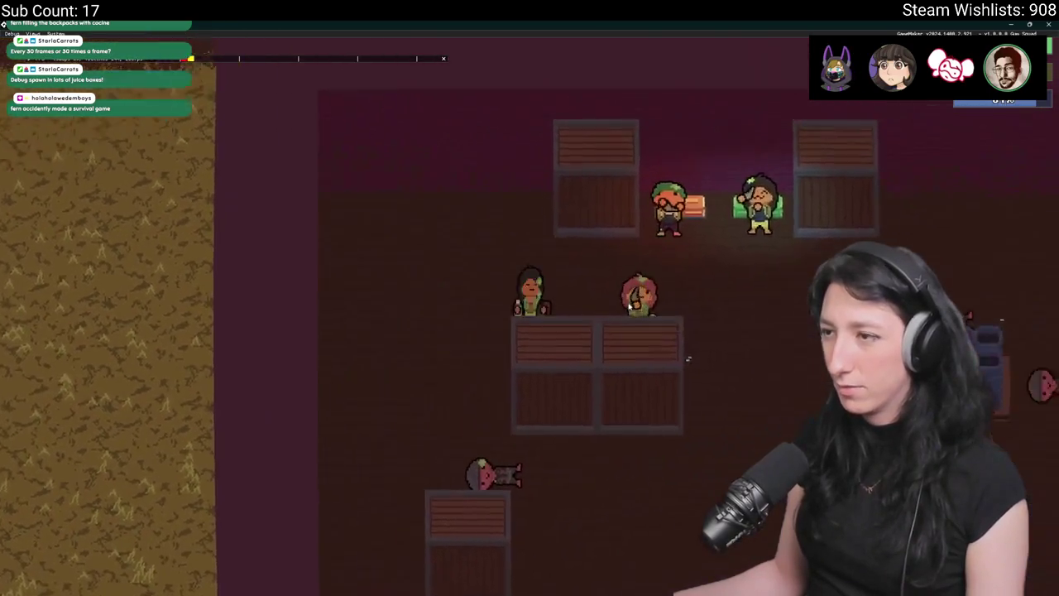
pyautogui.press('d')
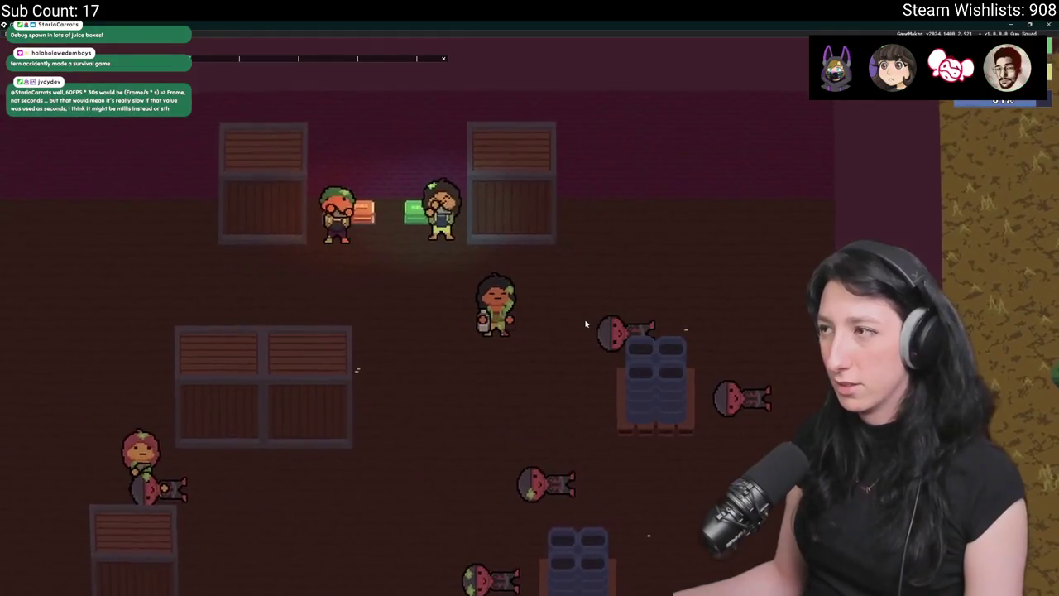
# - Check the player inventory and the nearby container's loot grid
pyautogui.press('e')
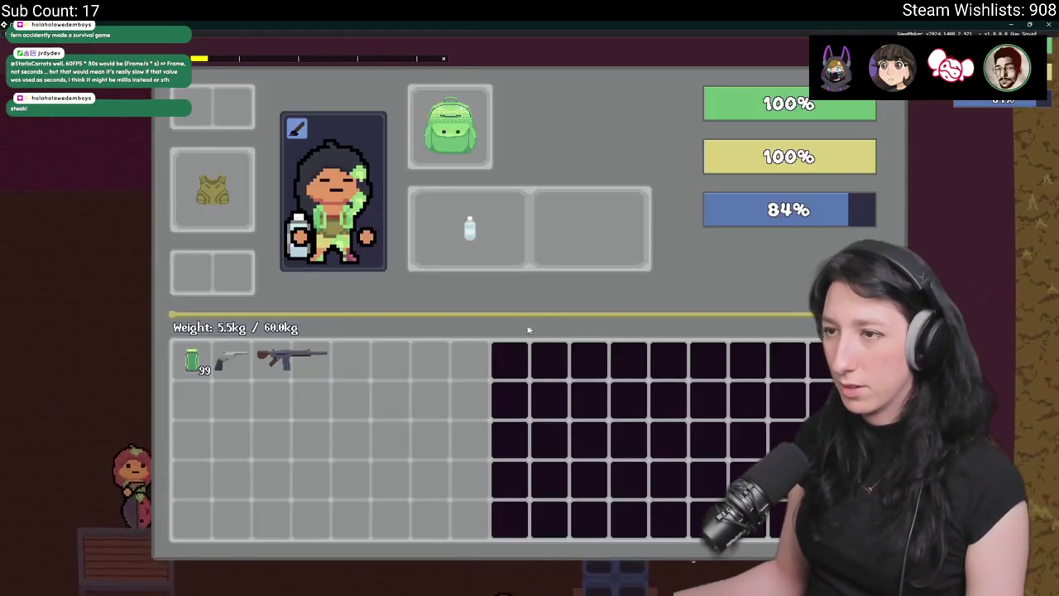
pyautogui.press('e')
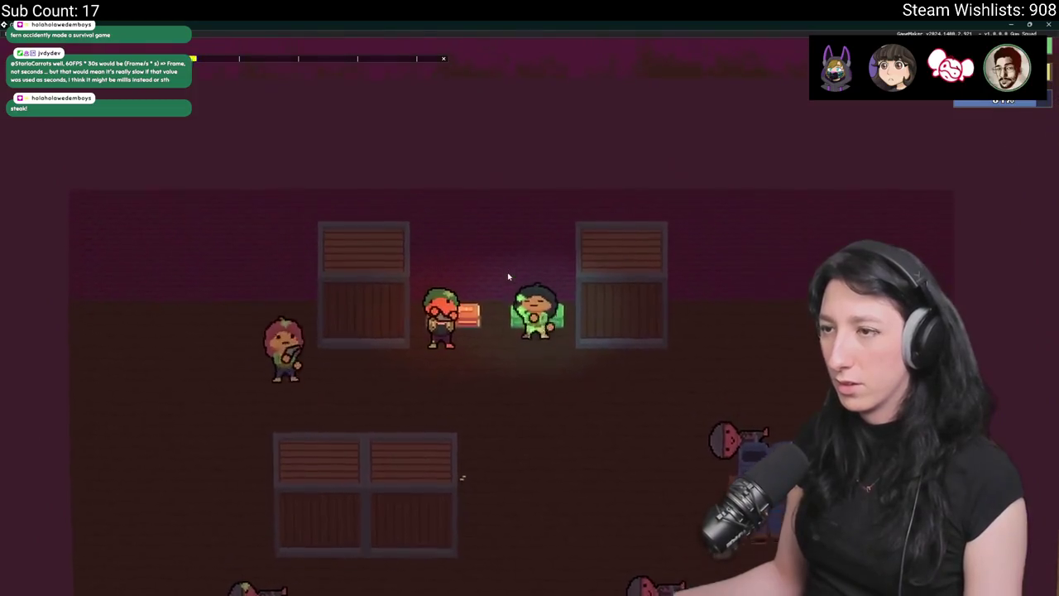
pyautogui.press('e')
pyautogui.press('e')
pyautogui.press('s')
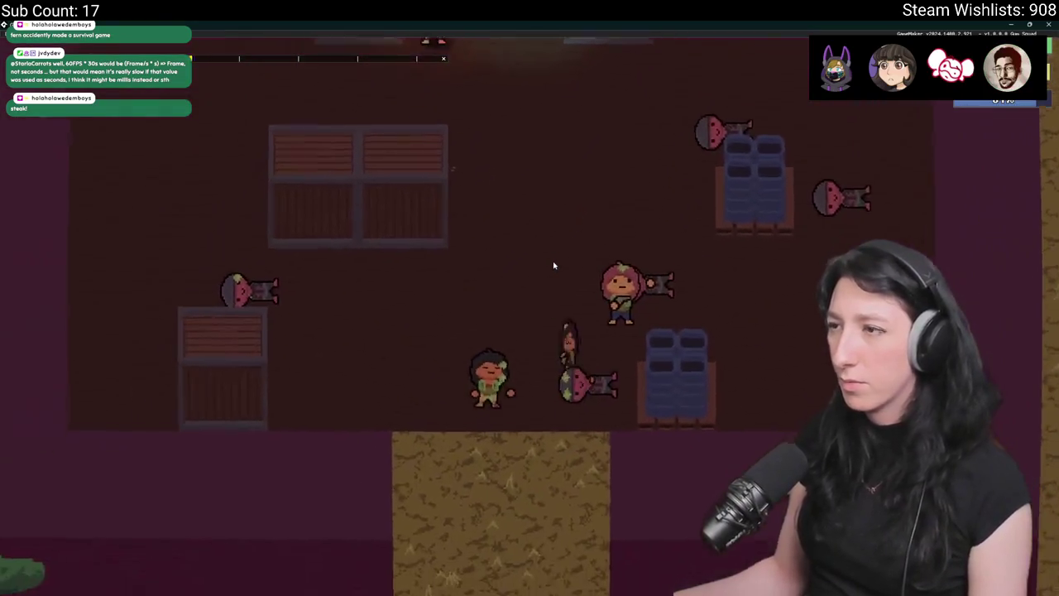
# - Walk the character around the crates, then close the running game window
pyautogui.press('w')
pyautogui.press('d')
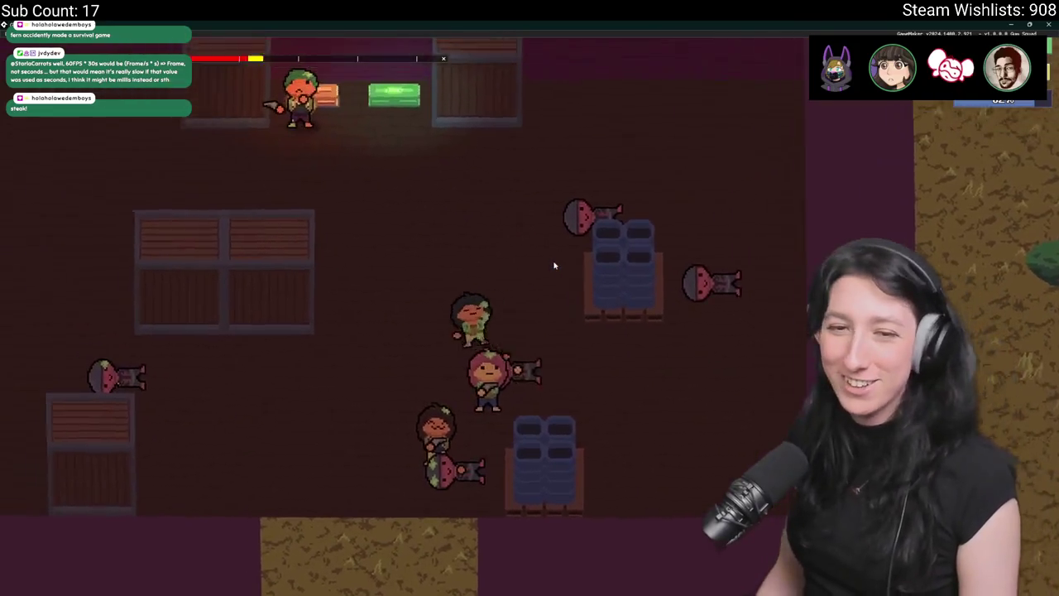
pyautogui.press('w')
pyautogui.press('a')
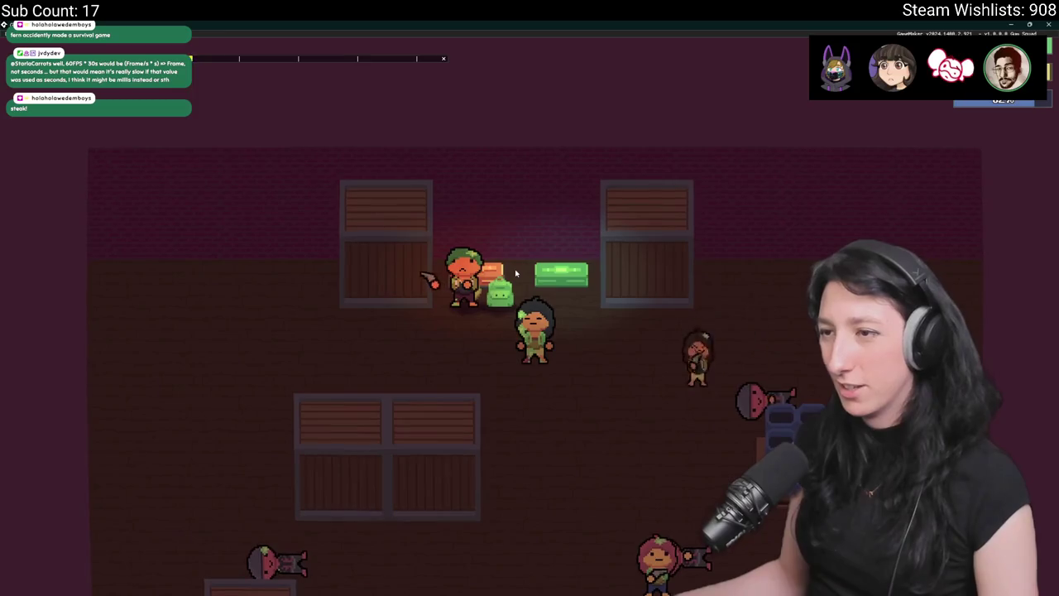
pyautogui.press('s')
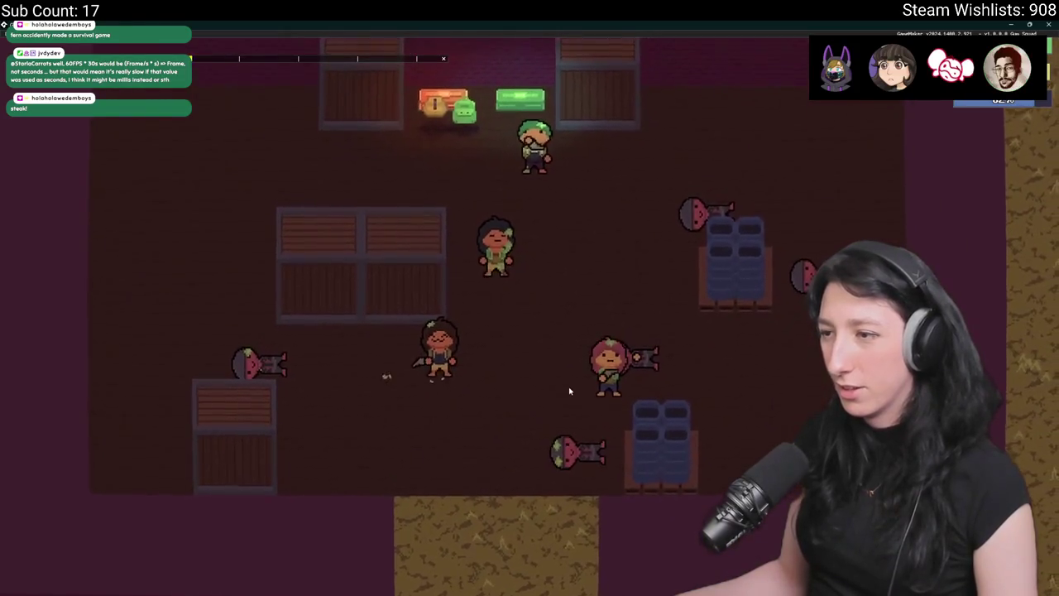
pyautogui.press('s')
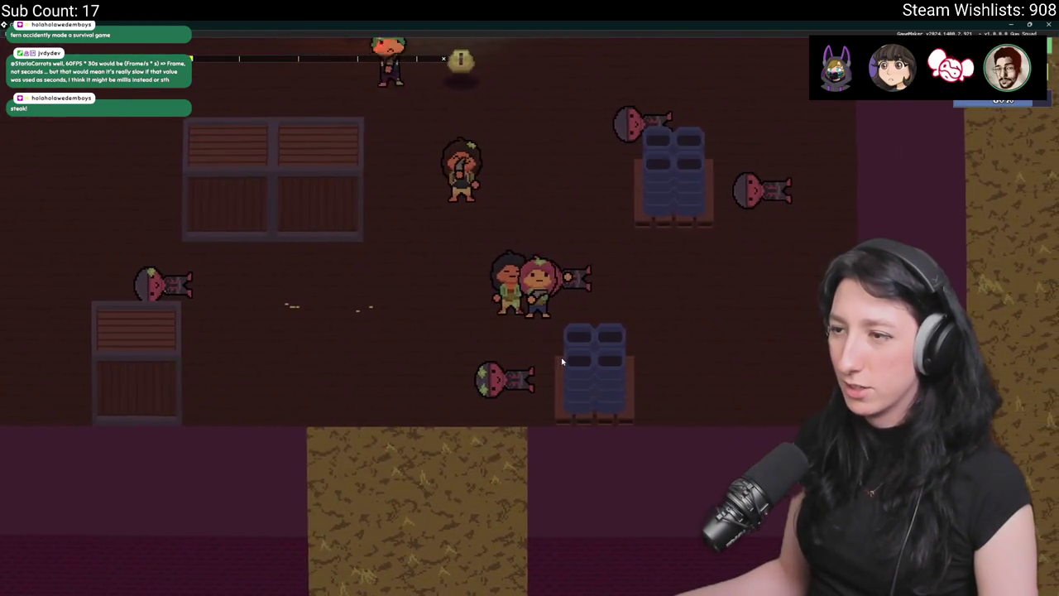
pyautogui.press('a')
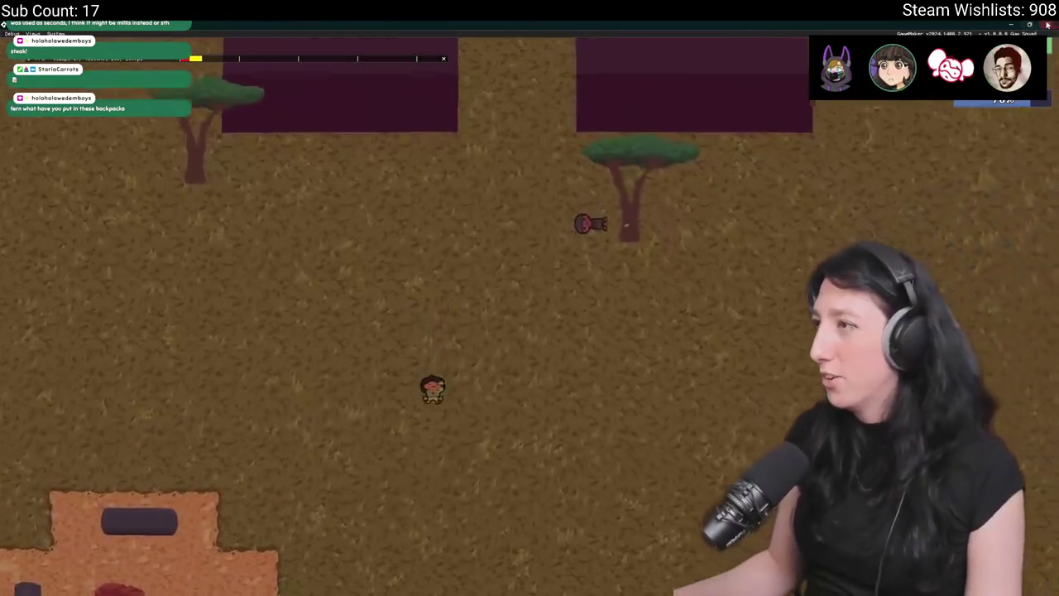
pyautogui.click(1049, 25)
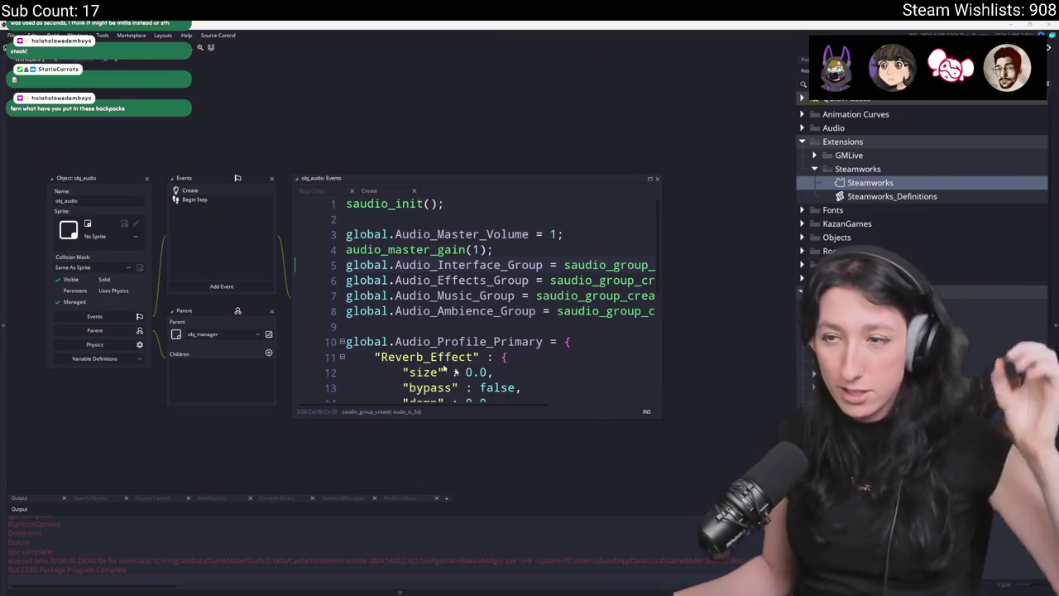
# - Open the ToDo note via search and paste the crash log below the first bug, widening the window
pyautogui.moveTo(400, 593)
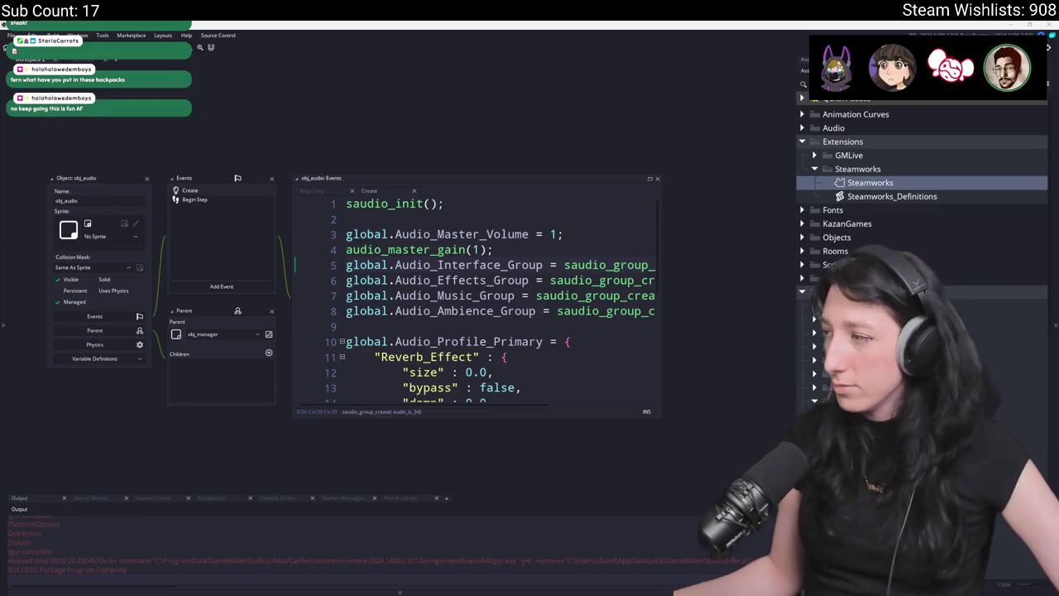
pyautogui.hotkey('ctrl', 't')
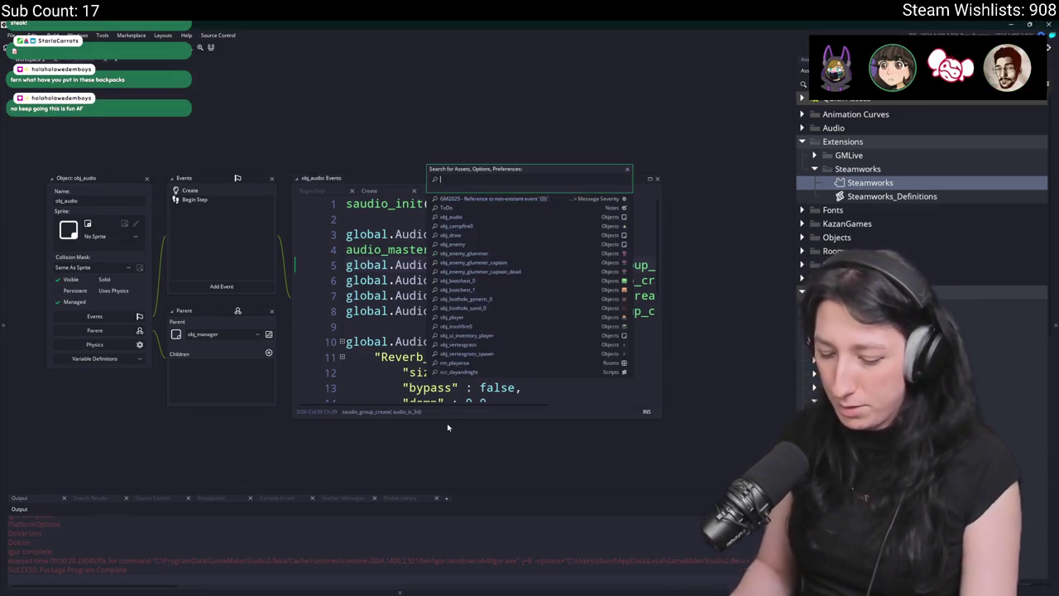
pyautogui.write('todo')
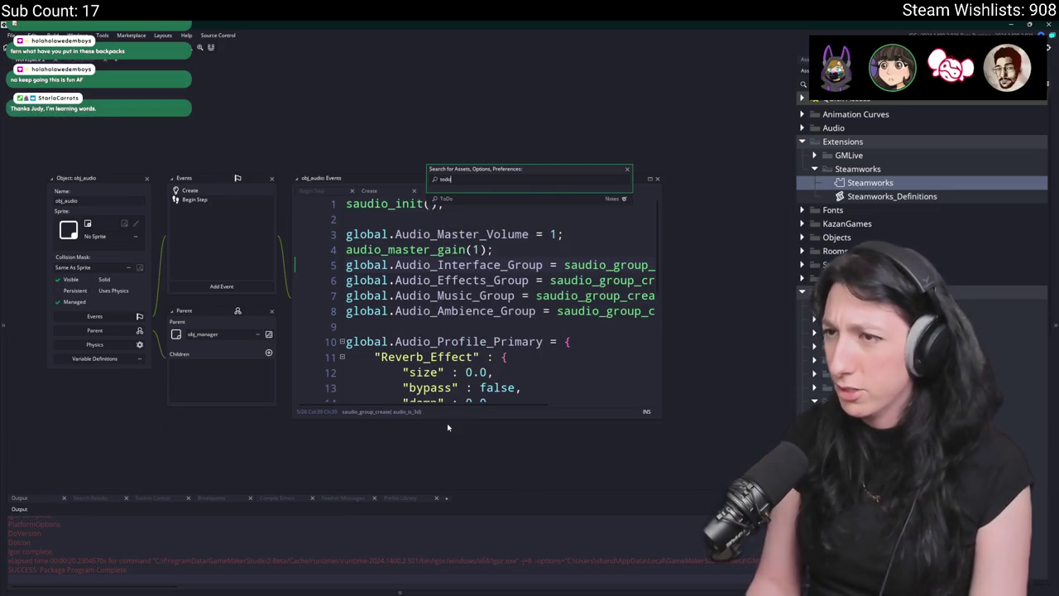
pyautogui.press('Return')
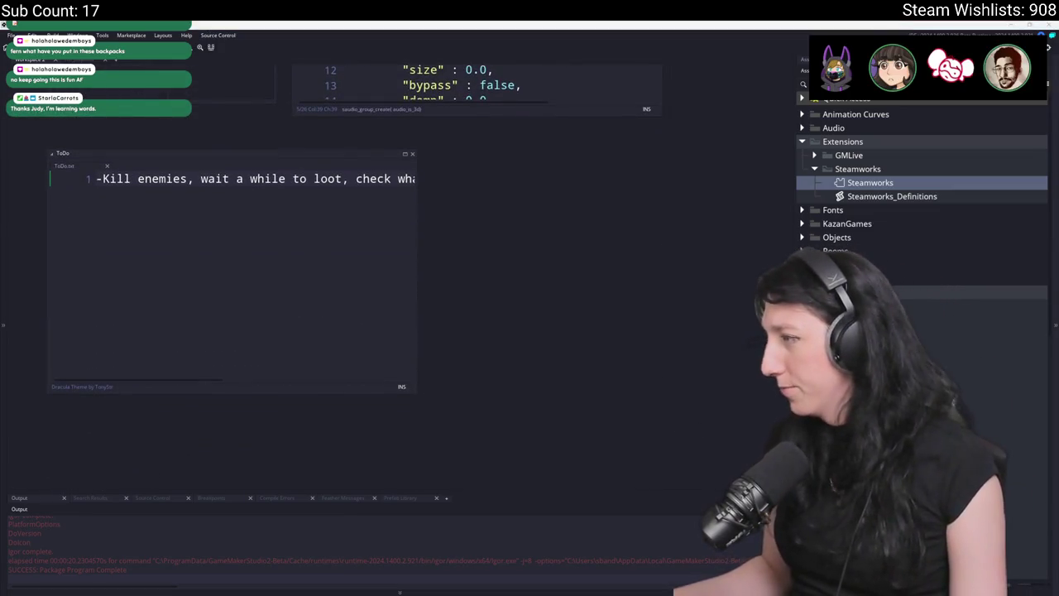
pyautogui.press('End')
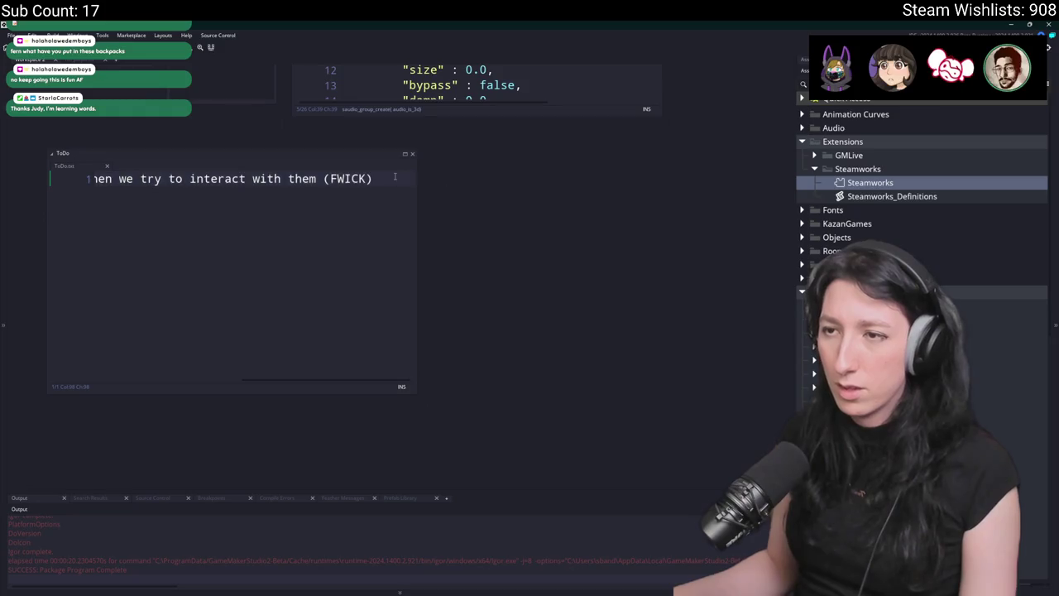
pyautogui.press('Return')
pyautogui.press('Return')
pyautogui.hotkey('ctrl', 'v')
pyautogui.moveTo(418, 212); pyautogui.dragTo(555, 238)
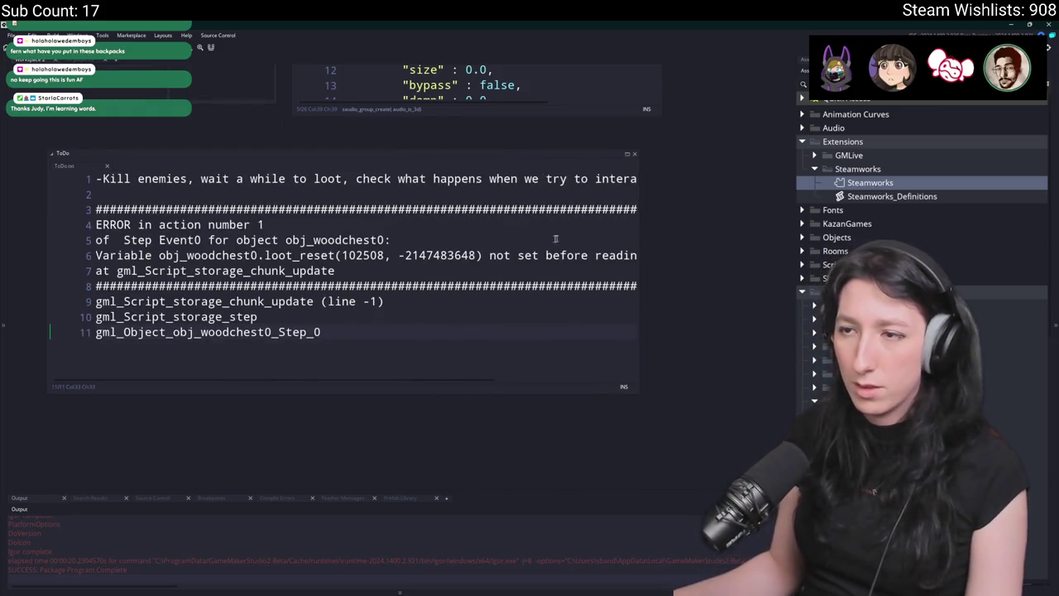
# - Add a 'CRASH UH-OH' heading above the pasted crash log
pyautogui.click(178, 192)
pyautogui.press('Return')
pyautogui.write('CRASH U')
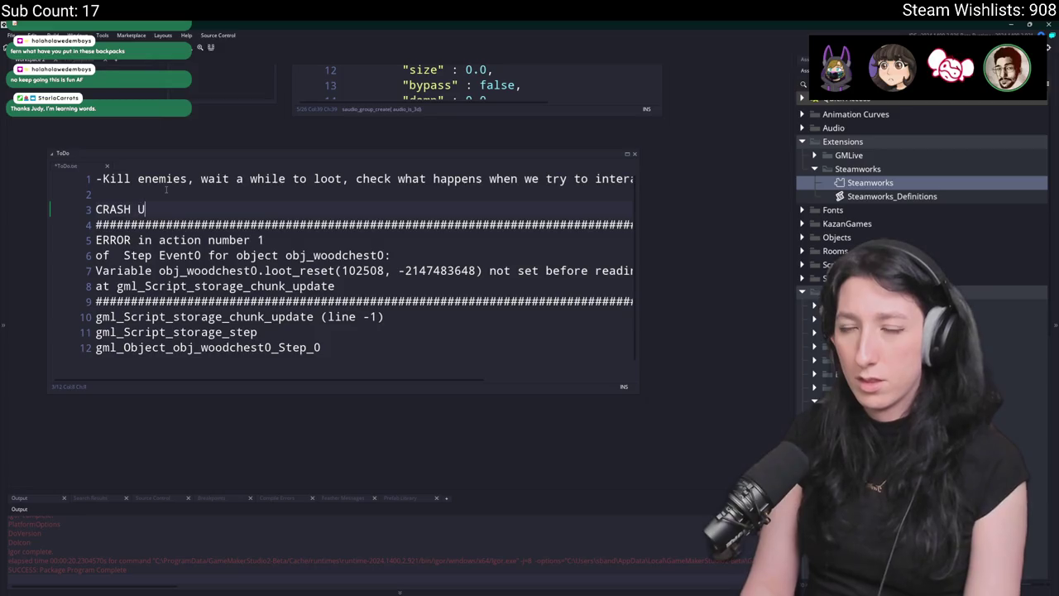
pyautogui.write('H-OH')
pyautogui.hotkey('ctrl', 't')
pyautogui.write('gum')
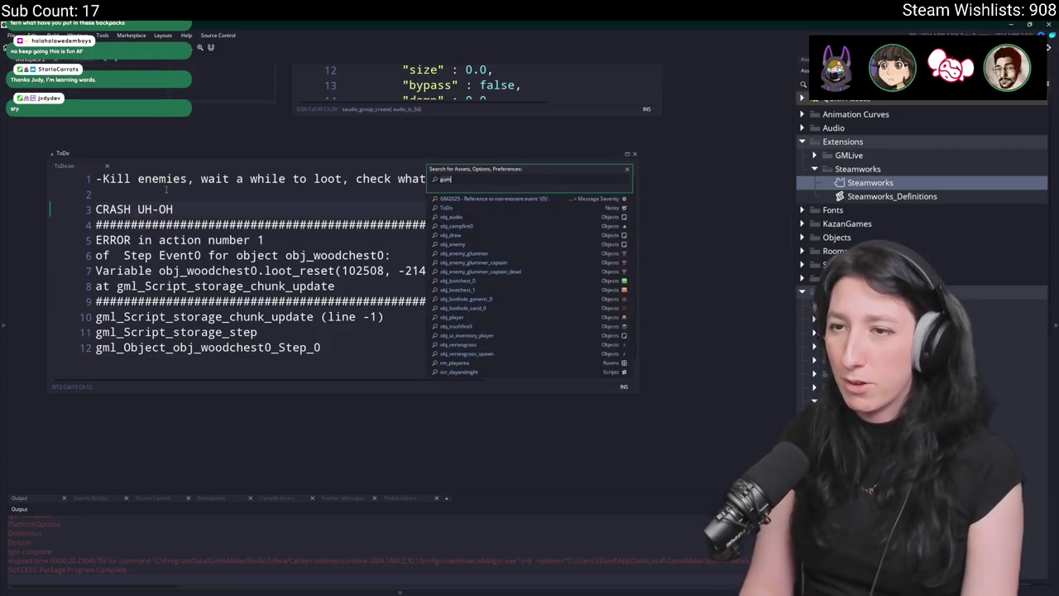
# - Add the bullet '-Big backpack weights 70kg while empty' below the first bug
pyautogui.click(166, 190)
pyautogui.press('Return')
pyautogui.press('Up')
pyautogui.write('-')
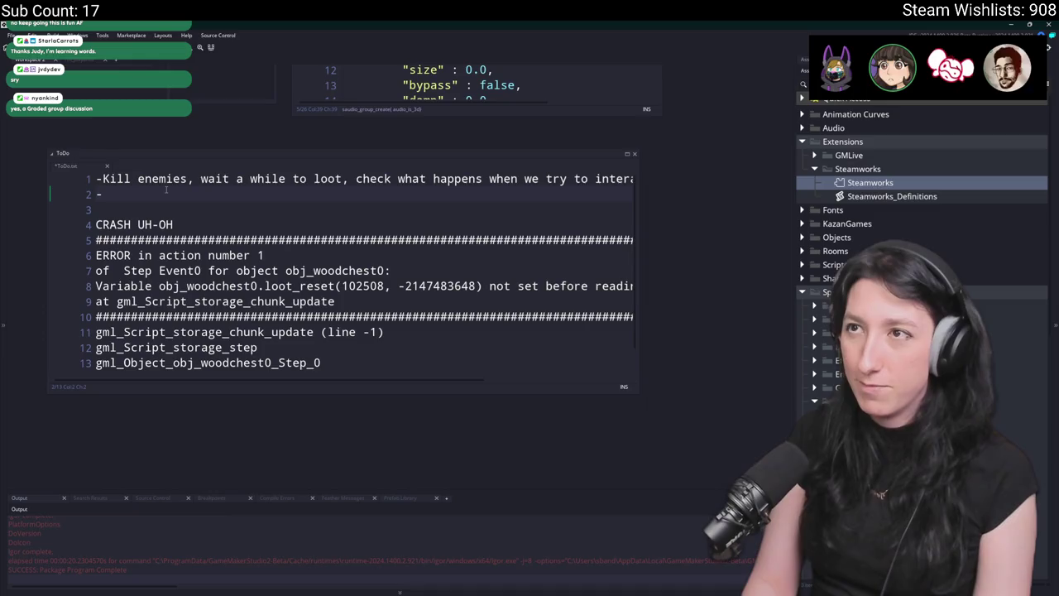
pyautogui.write('Bigk')
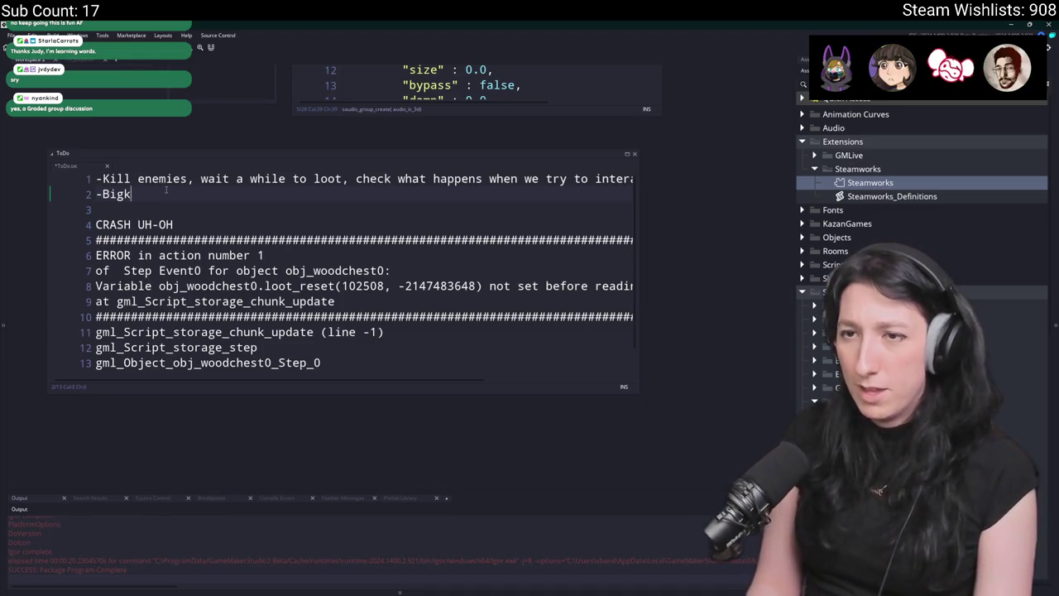
pyautogui.press('BackSpace')
pyautogui.write(' backpack weightl')
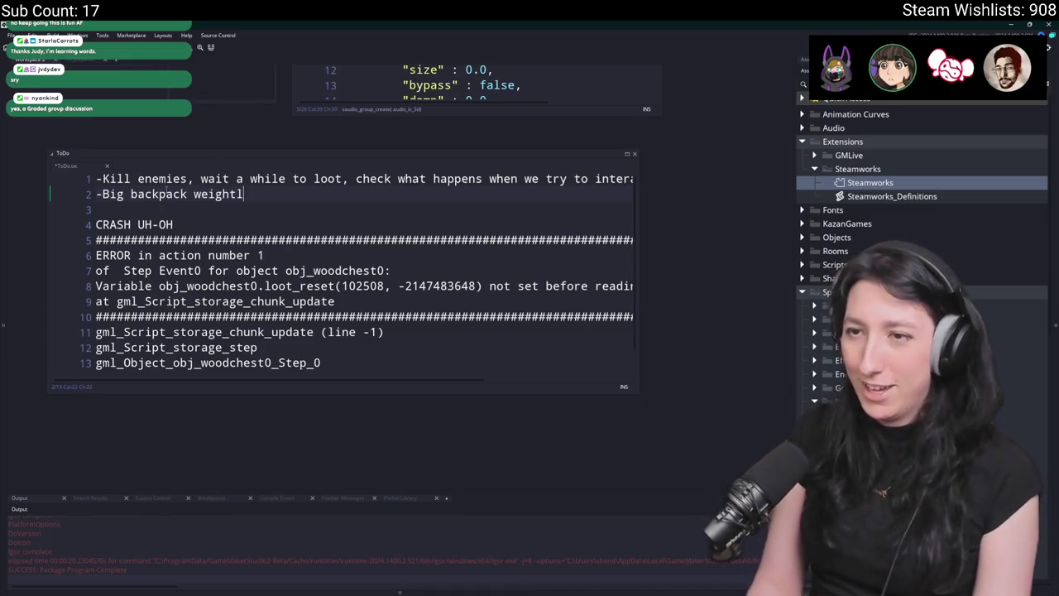
pyautogui.press('BackSpace')
pyautogui.write('s 70kg while empty')
pyautogui.write('-Swap from other inventories (bullet count), test multiple stacks')
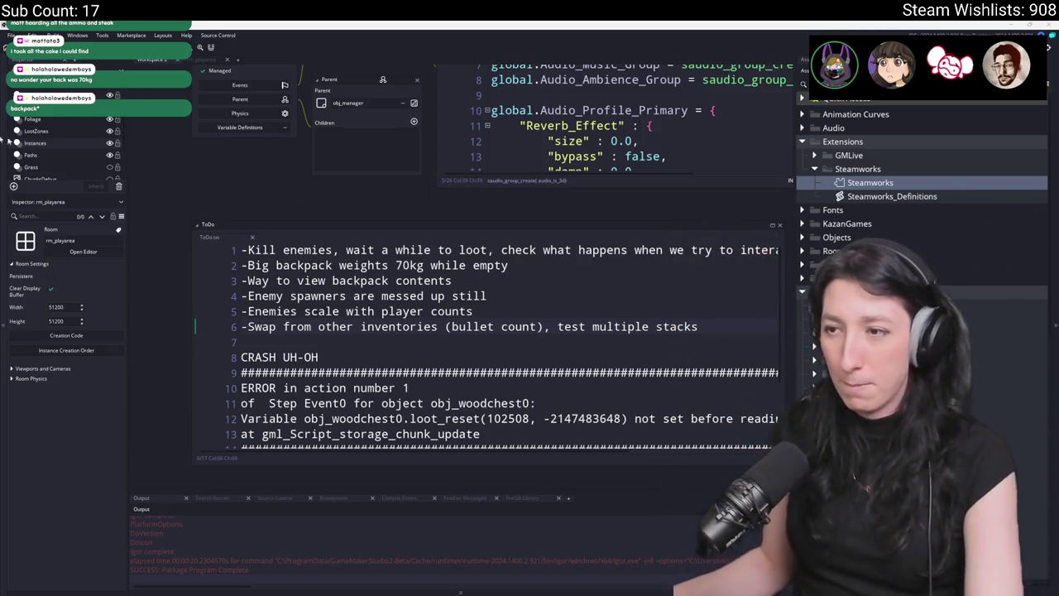
# - Place the caret at the end of the sixth bug item in the ToDo note
pyautogui.click(724, 332)
# - Add a seventh bullet reading '-Minimap' below the inventory-swapping bug
pyautogui.press('Return')
pyautogui.write('-')
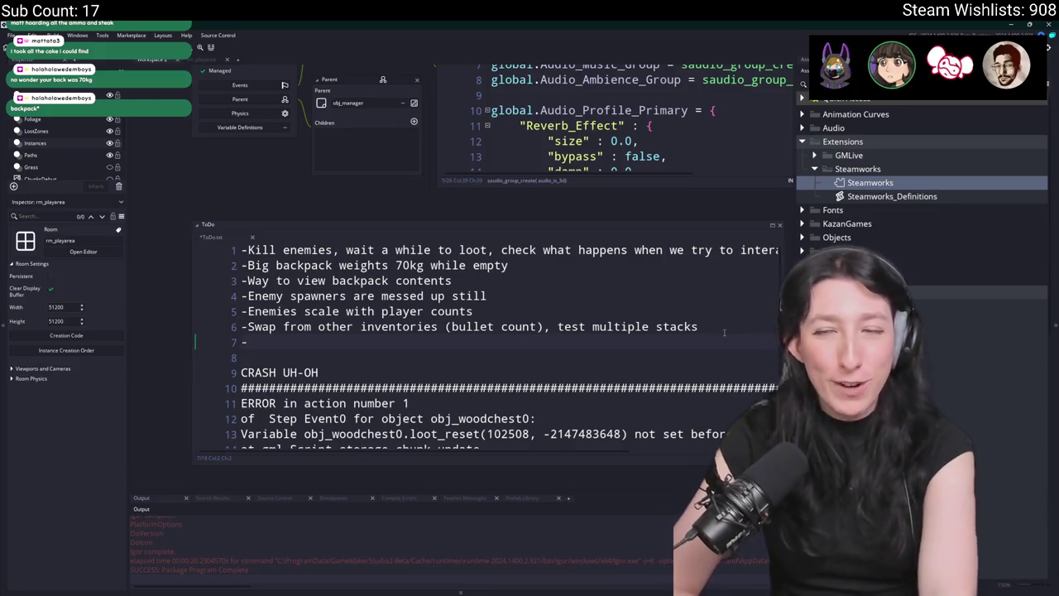
pyautogui.write('Map')
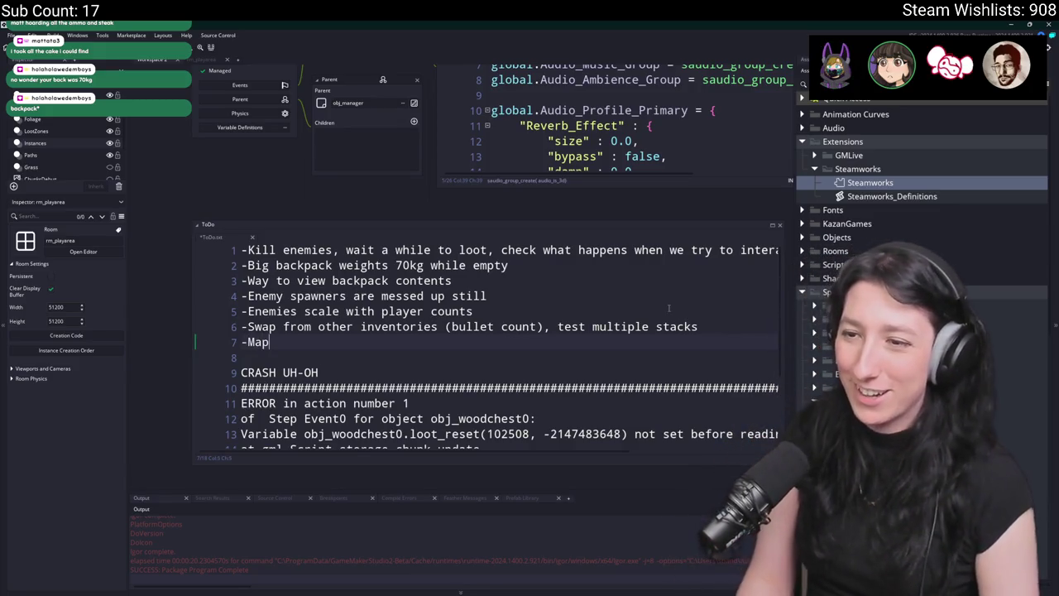
pyautogui.press('BackSpace')
pyautogui.press('BackSpace')
pyautogui.press('BackSpace')
pyautogui.write('Mini')
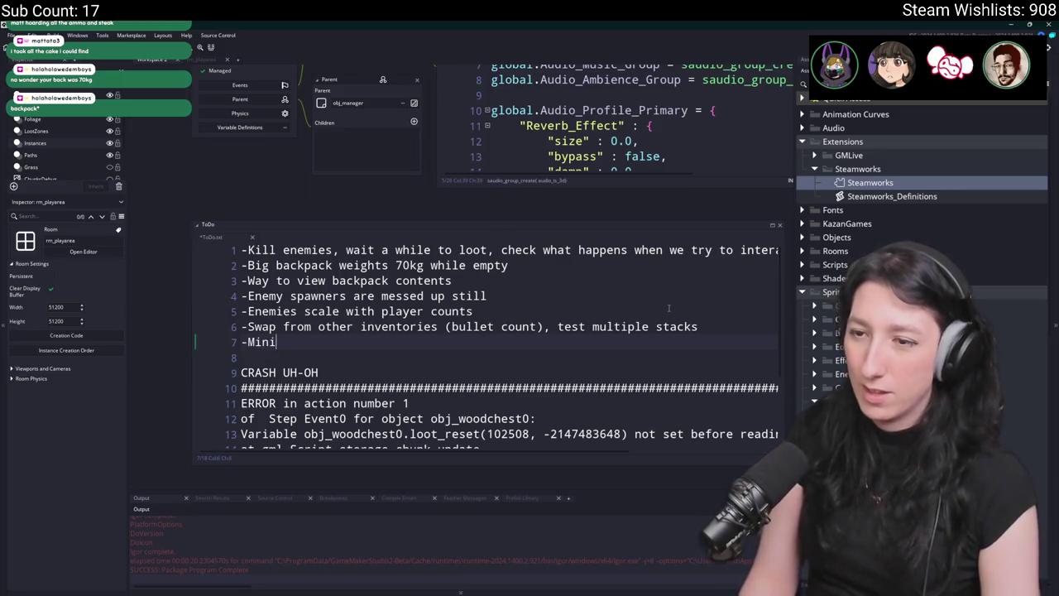
pyautogui.write('map/Big map')
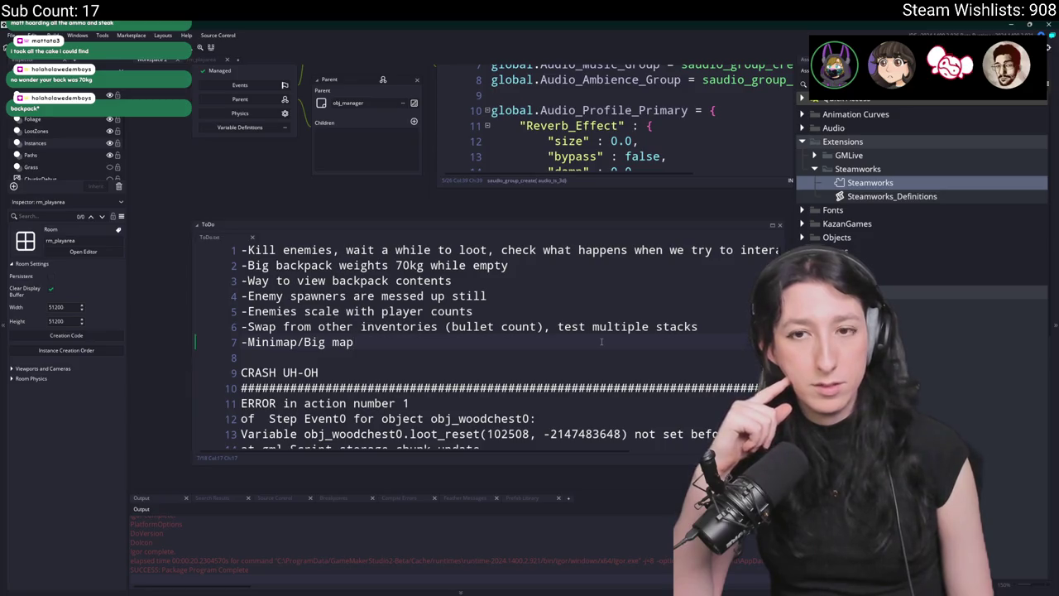
pyautogui.press('BackSpace')
pyautogui.press('BackSpace')
pyautogui.press('BackSpace')
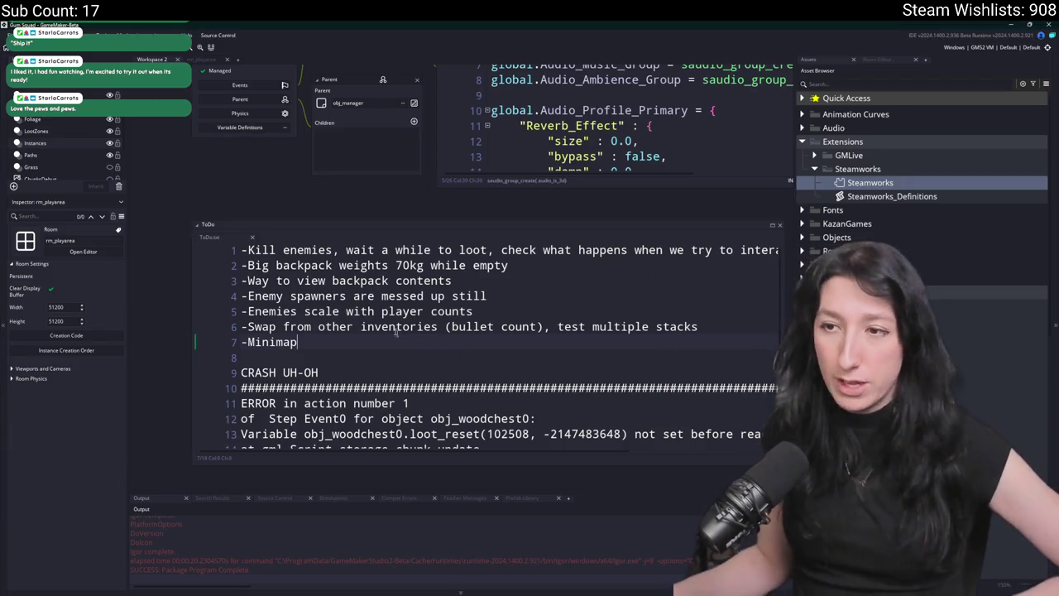
pyautogui.click(556, 285)
pyautogui.click(544, 289)
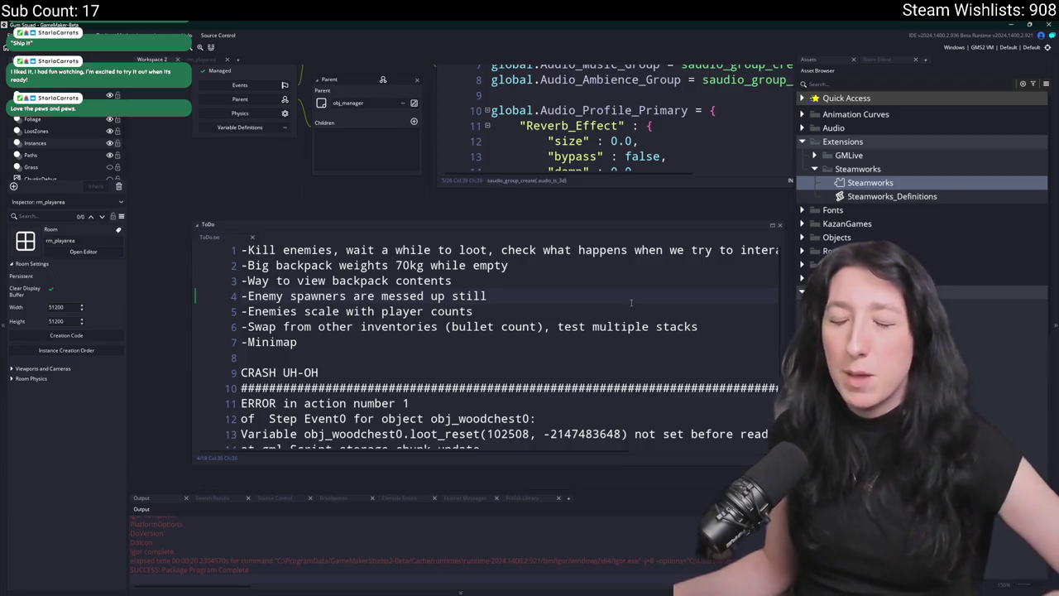
pyautogui.scroll(-3, 348, 334)
pyautogui.scroll(2, 348, 334)
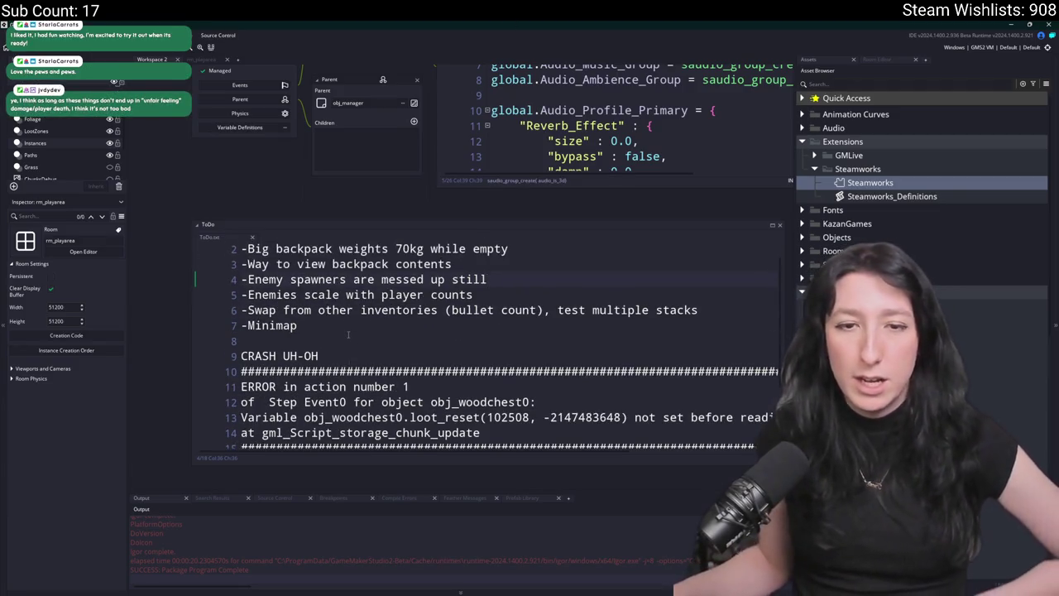
pyautogui.scroll(1, 351, 325)
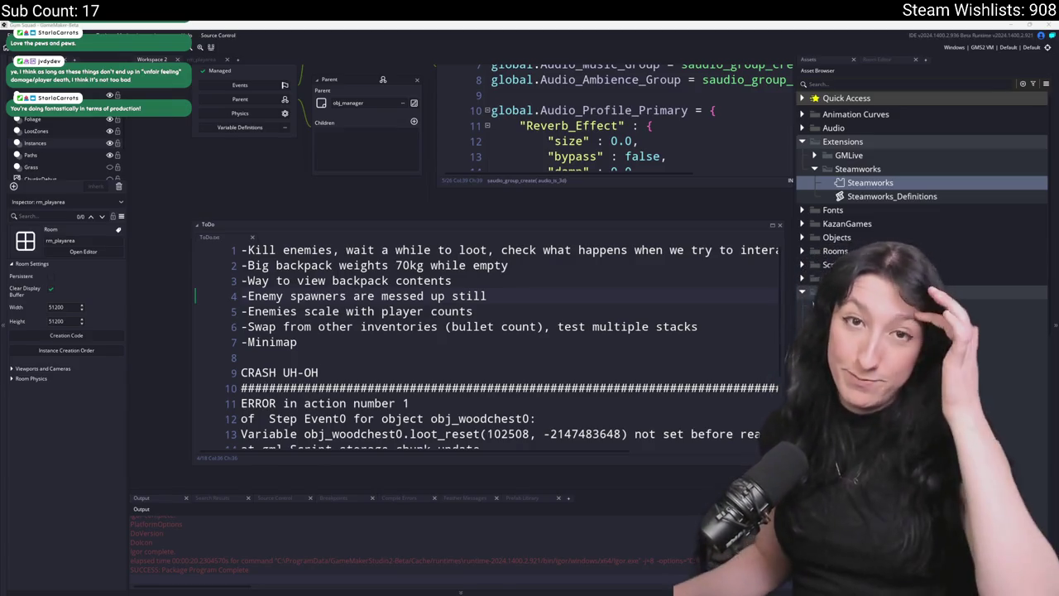
pyautogui.hotkey('alt', 'Tab')
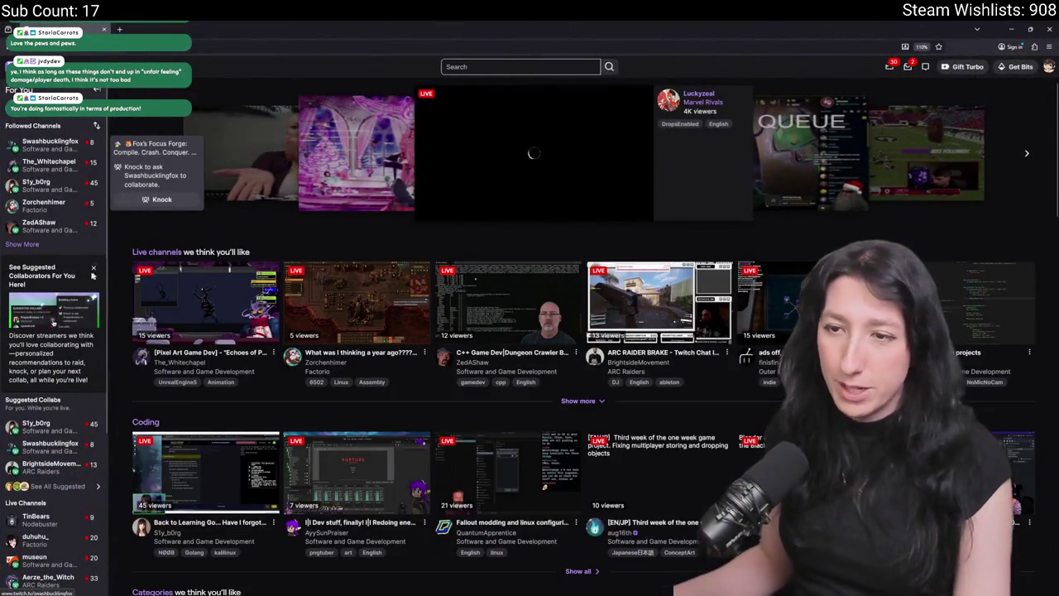
# - Open the Software and Game Development category card on Twitch
pyautogui.click(521, 371)
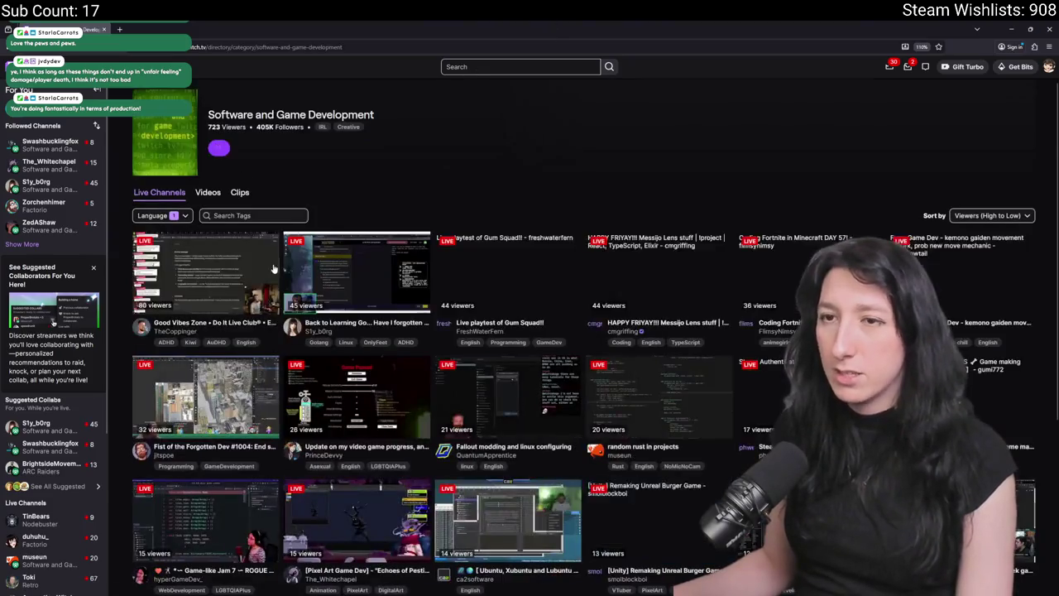